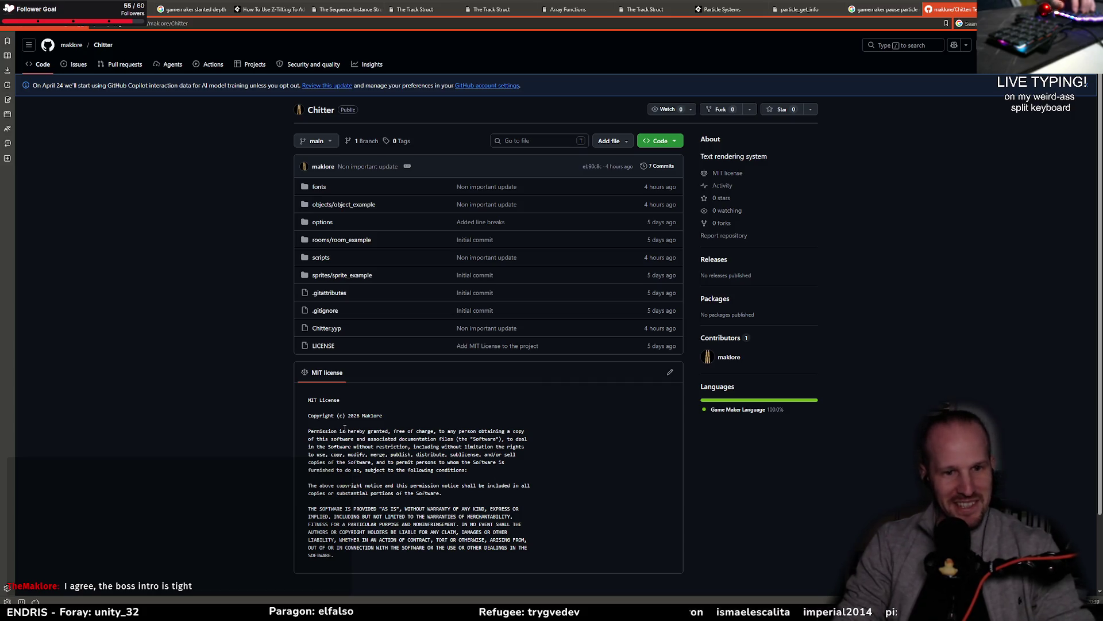
Highlight part of the Chitter license text, deselect it, and scroll further down the page
{"action": "left_click_drag", "start_coordinate": [318, 403], "coordinate": [345, 558]}
{"action": "left_click", "coordinate": [435, 437]}
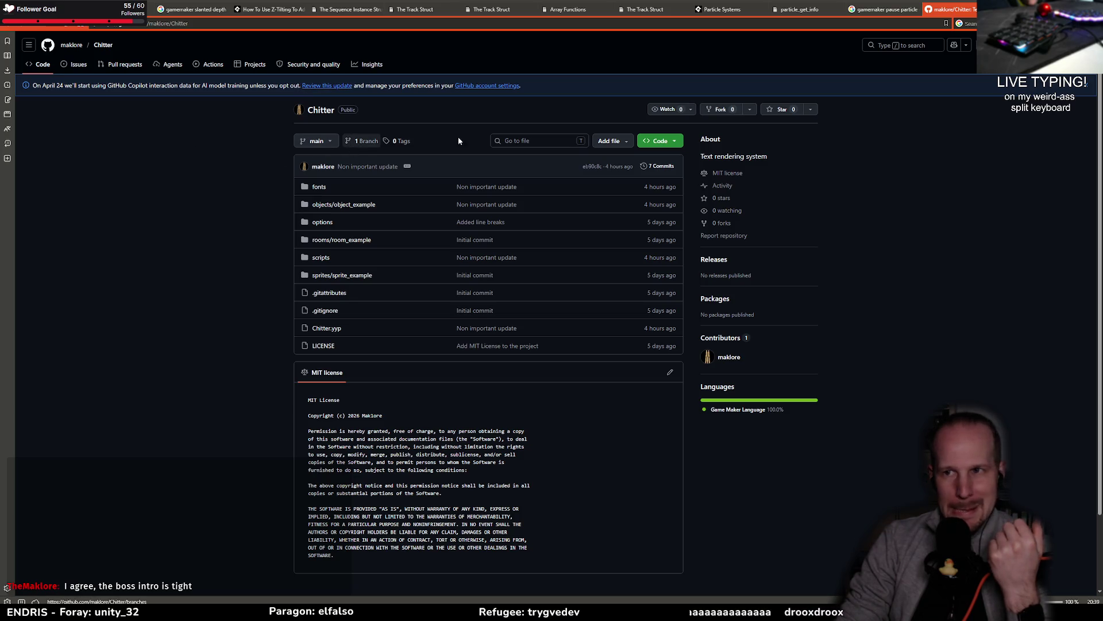
{"action": "scroll", "coordinate": [327, 146], "scroll_direction": "down", "scroll_amount": 1}
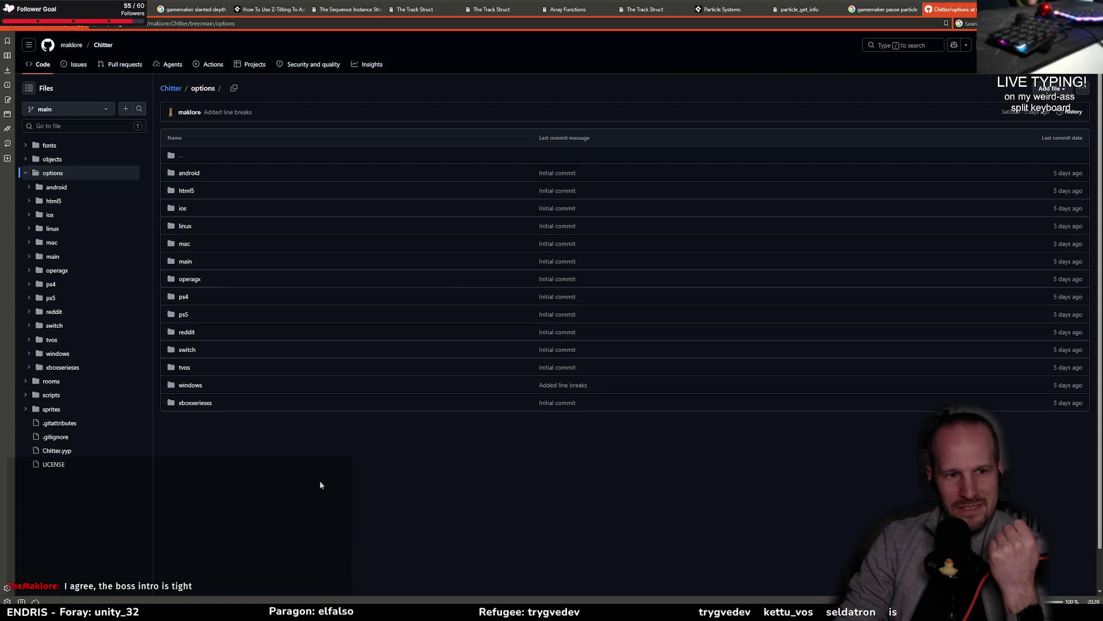
From the repository root, open scripts > Chitter_documentation > Chitter_documentation.gml
{"action": "left_click", "coordinate": [336, 184]}
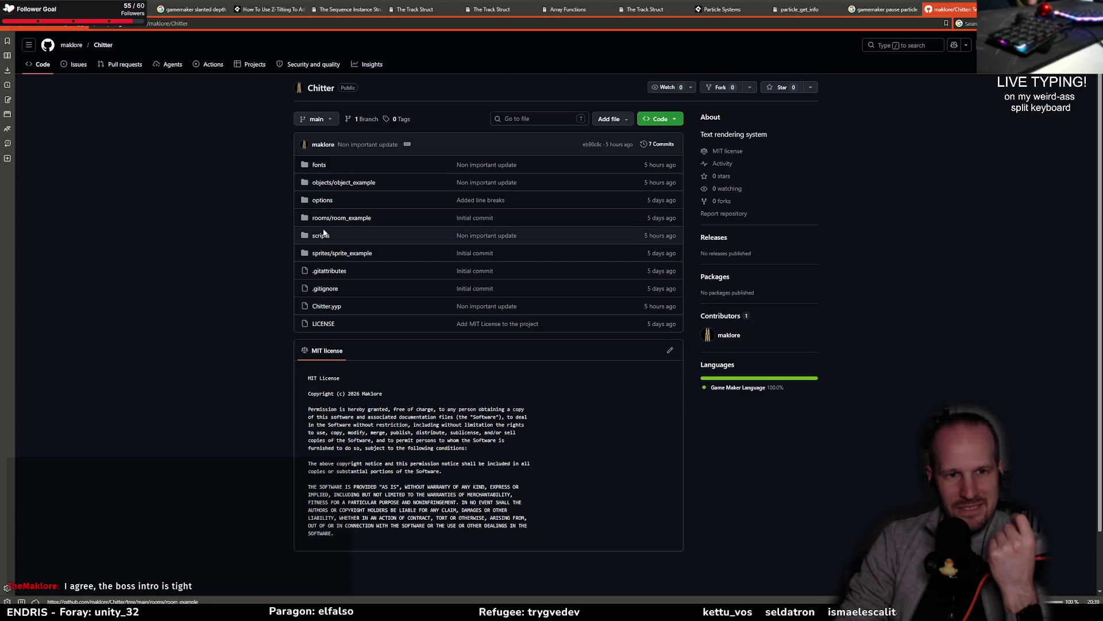
{"action": "left_click", "coordinate": [321, 236]}
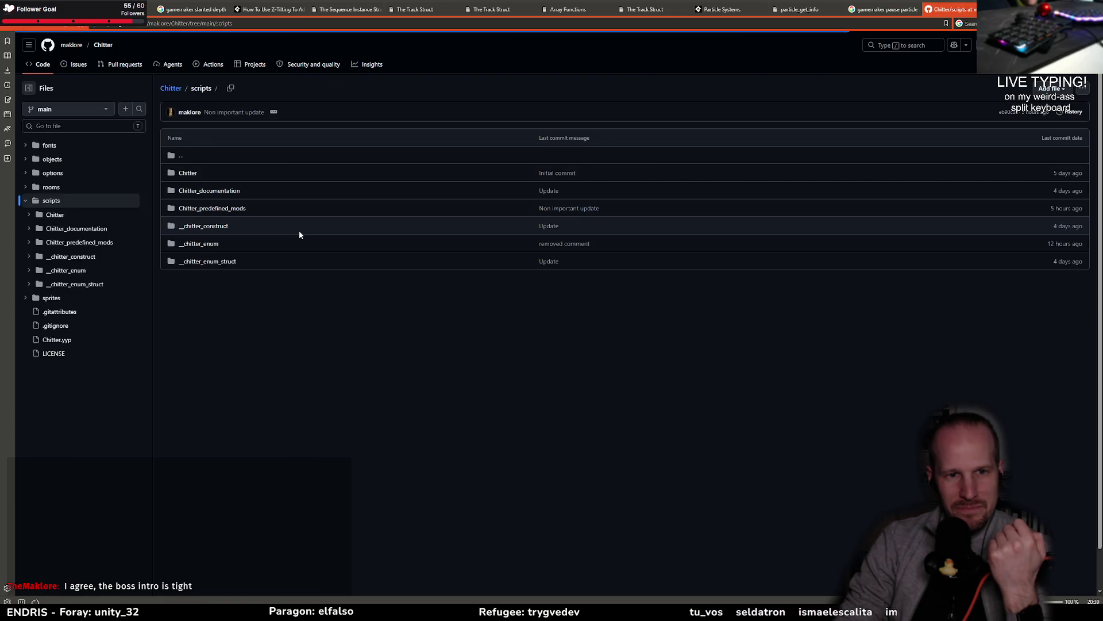
{"action": "left_click", "coordinate": [218, 195]}
{"action": "left_click", "coordinate": [236, 175]}
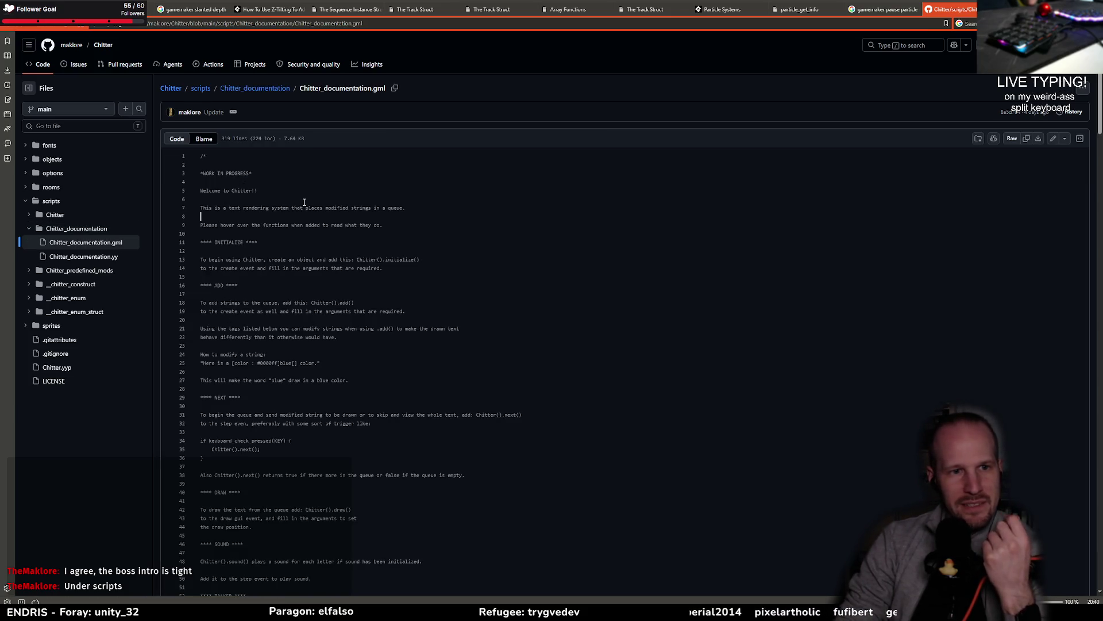
{"action": "scroll", "coordinate": [304, 202], "scroll_direction": "down", "scroll_amount": 8}
{"action": "scroll", "coordinate": [251, 304], "scroll_direction": "down", "scroll_amount": 3}
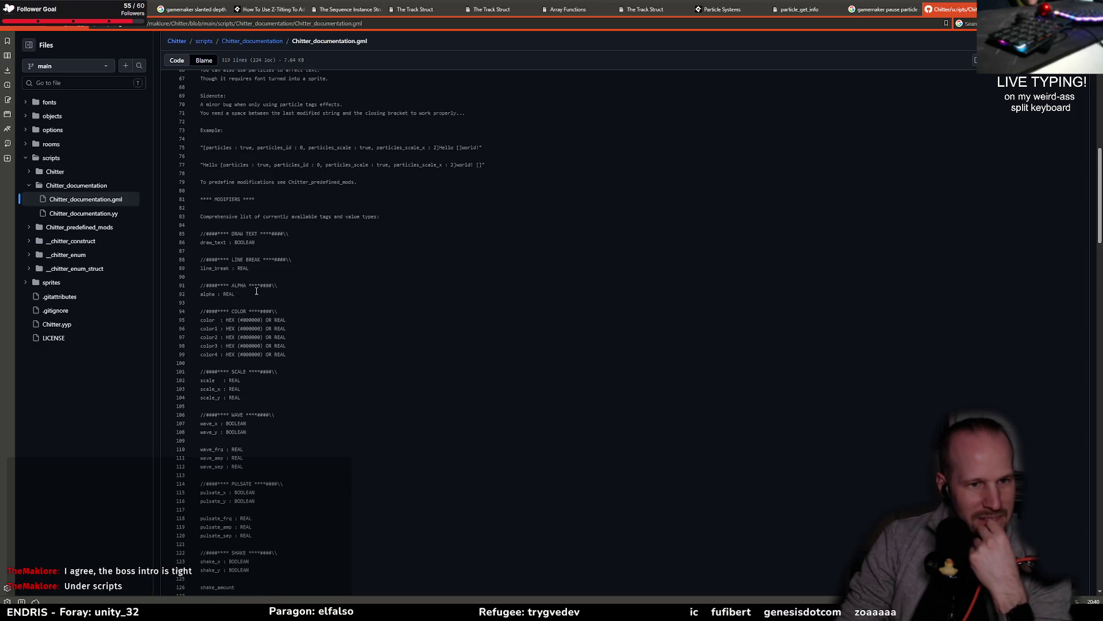
{"action": "scroll", "coordinate": [271, 331], "scroll_direction": "up", "scroll_amount": 3}
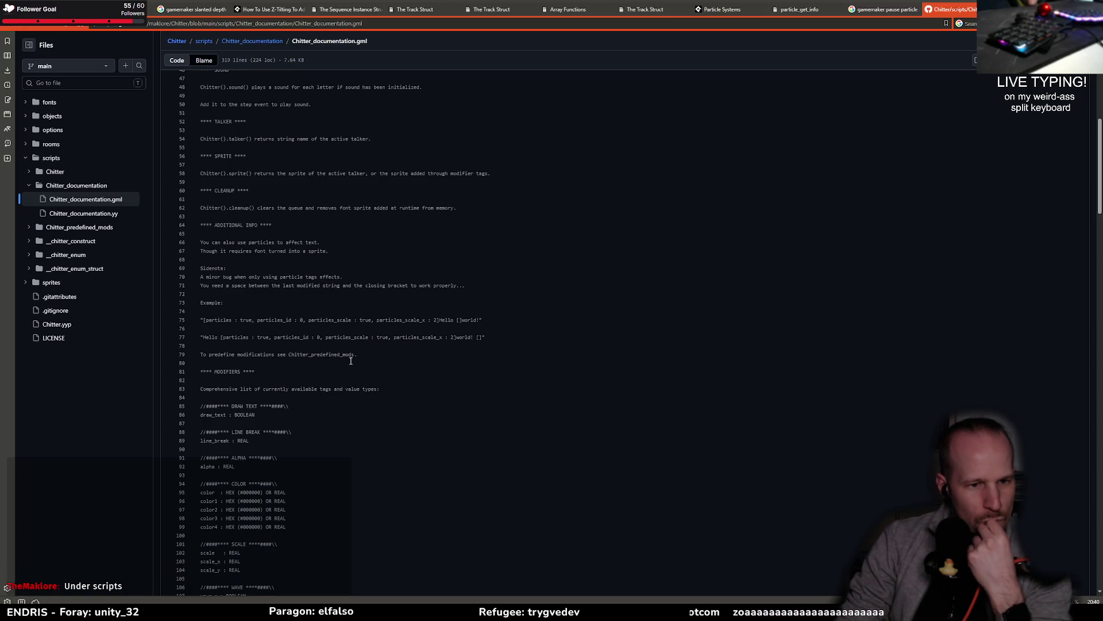
{"action": "scroll", "coordinate": [340, 361], "scroll_direction": "down", "scroll_amount": 15}
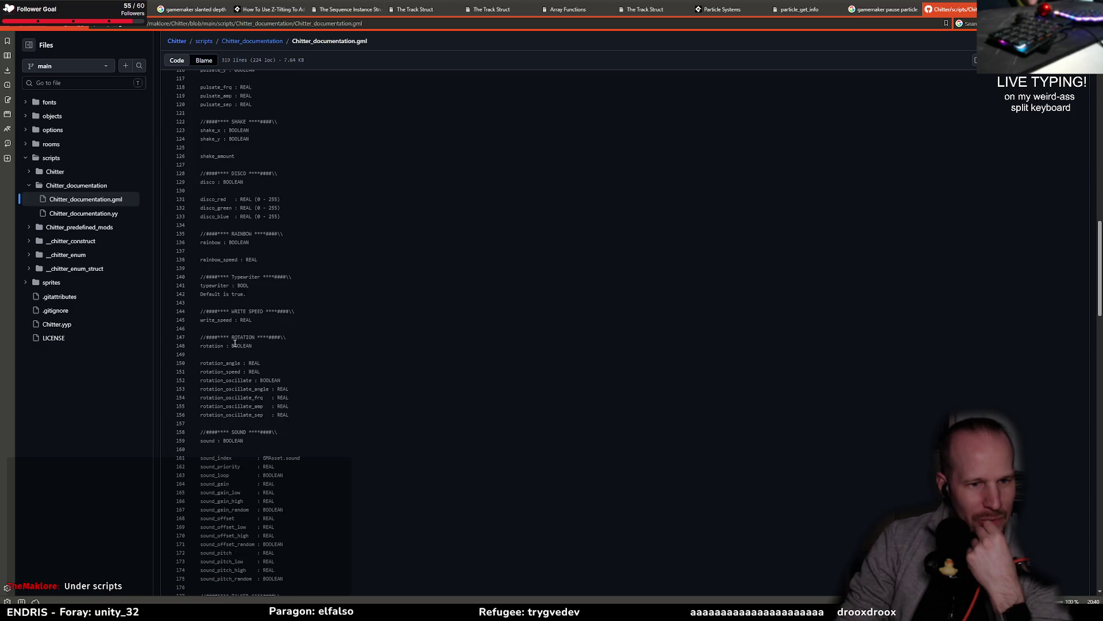
{"action": "scroll", "coordinate": [234, 344], "scroll_direction": "down", "scroll_amount": 15}
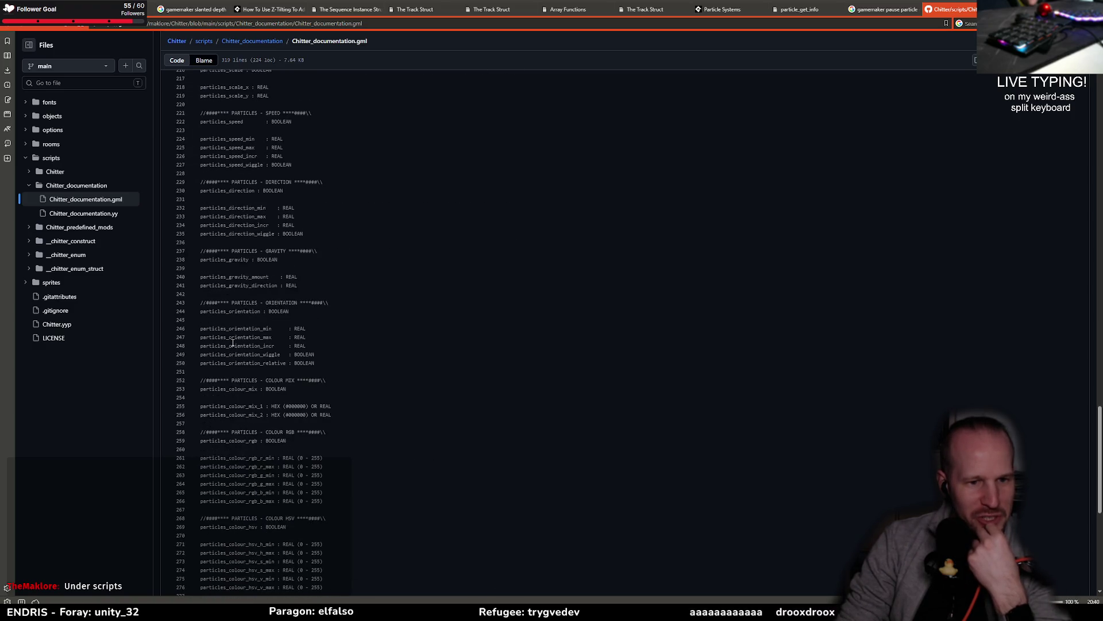
{"action": "scroll", "coordinate": [231, 343], "scroll_direction": "down", "scroll_amount": 3}
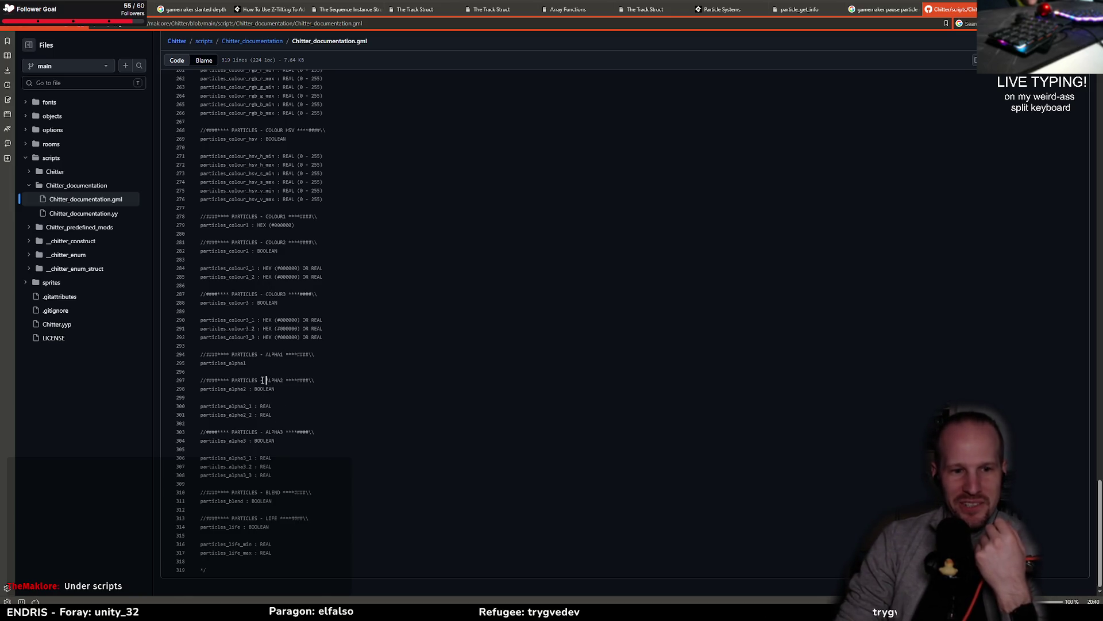
{"action": "key", "text": "Home"}
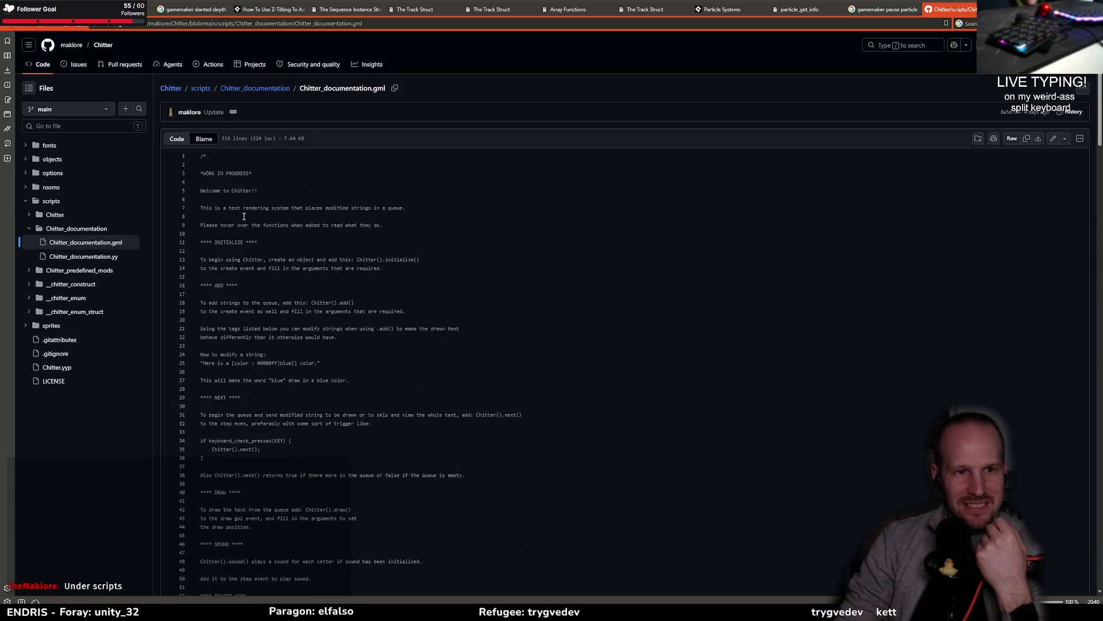
{"action": "key", "text": "alt+Left"}
{"action": "key", "text": "alt+Left"}
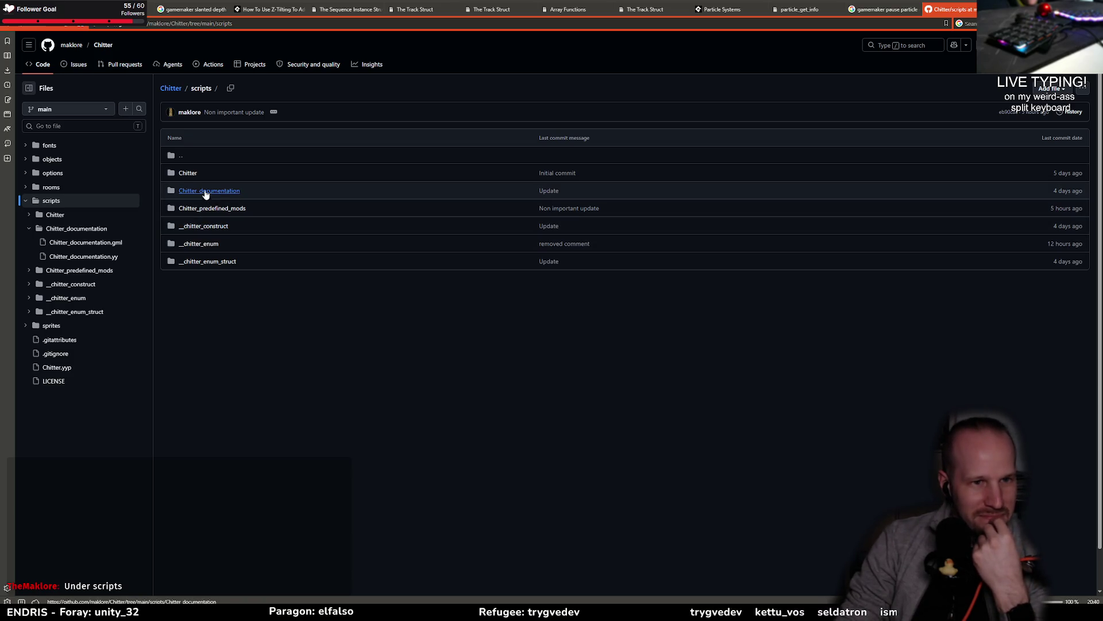
{"action": "left_click", "coordinate": [195, 173]}
Read Chitter.gml, then go back and open the __chitter_construct.gml script
{"action": "left_click", "coordinate": [195, 173]}
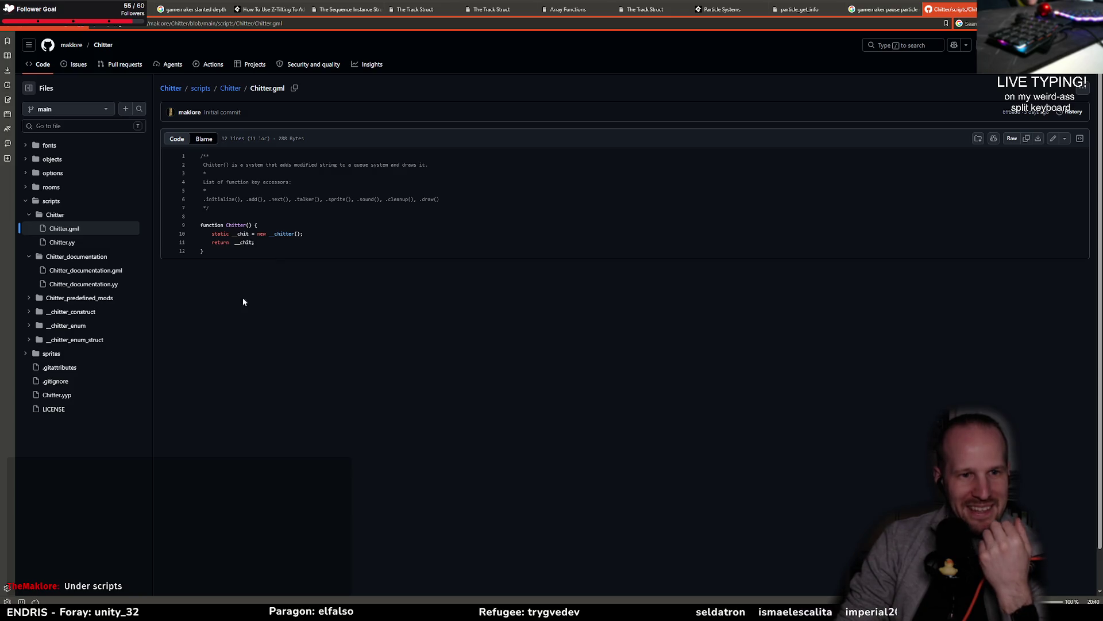
{"action": "key", "text": "alt+Left"}
{"action": "key", "text": "alt+Left"}
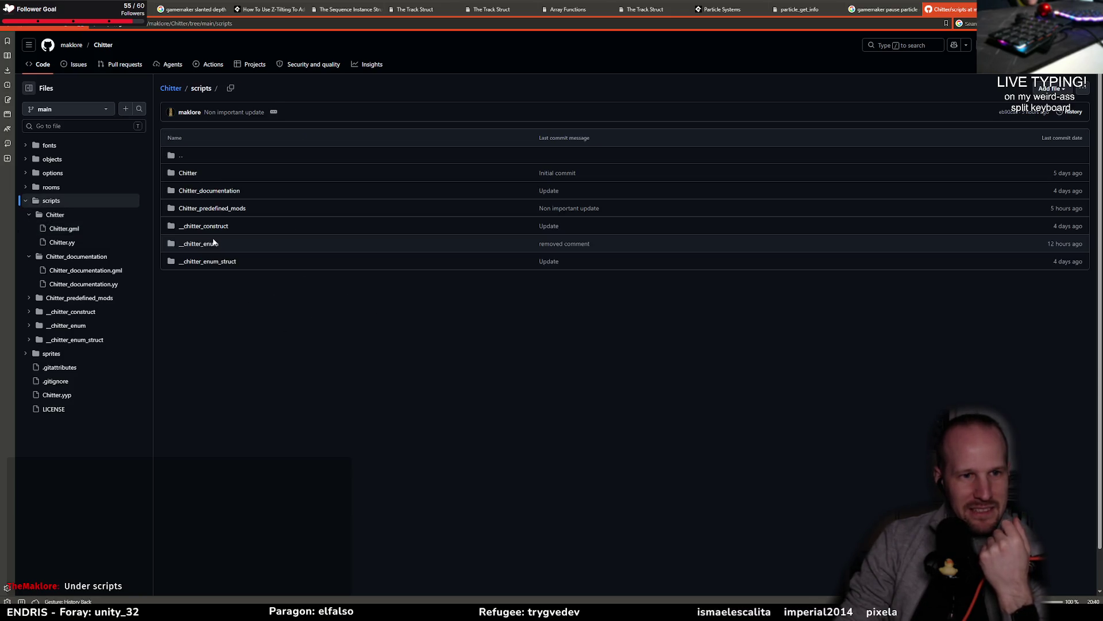
{"action": "left_click", "coordinate": [207, 226]}
{"action": "left_click", "coordinate": [206, 174]}
Read through __chitter_construct.gml, highlighting the sound function's comment, then close the Chitter tab
{"action": "scroll", "coordinate": [288, 316], "scroll_direction": "down", "scroll_amount": 10}
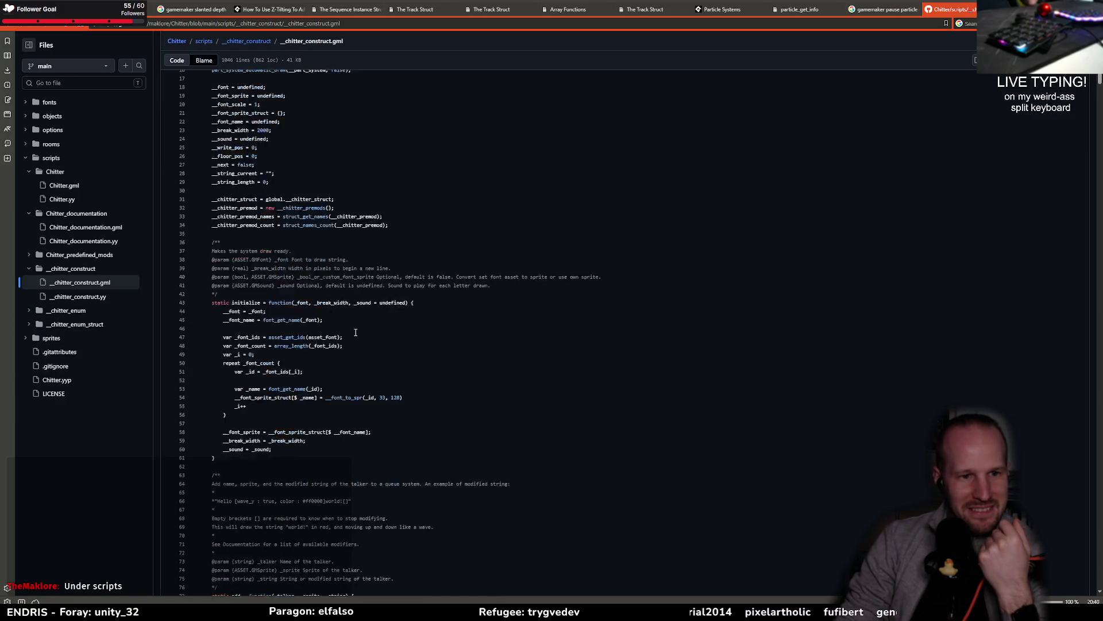
{"action": "scroll", "coordinate": [356, 332], "scroll_direction": "down", "scroll_amount": 20}
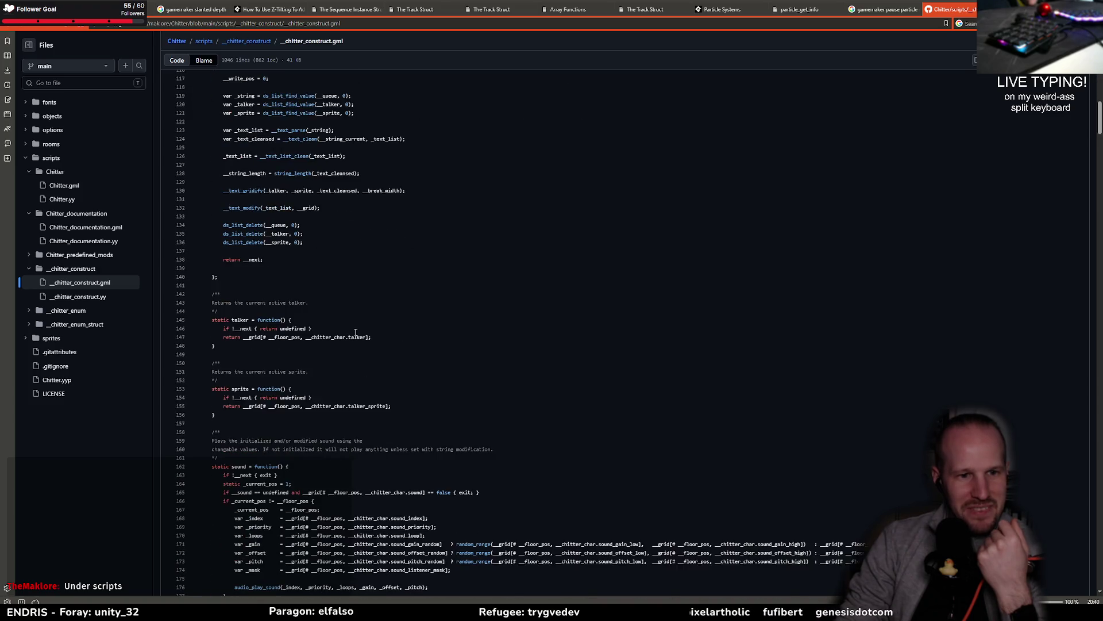
{"action": "scroll", "coordinate": [356, 333], "scroll_direction": "down", "scroll_amount": 15}
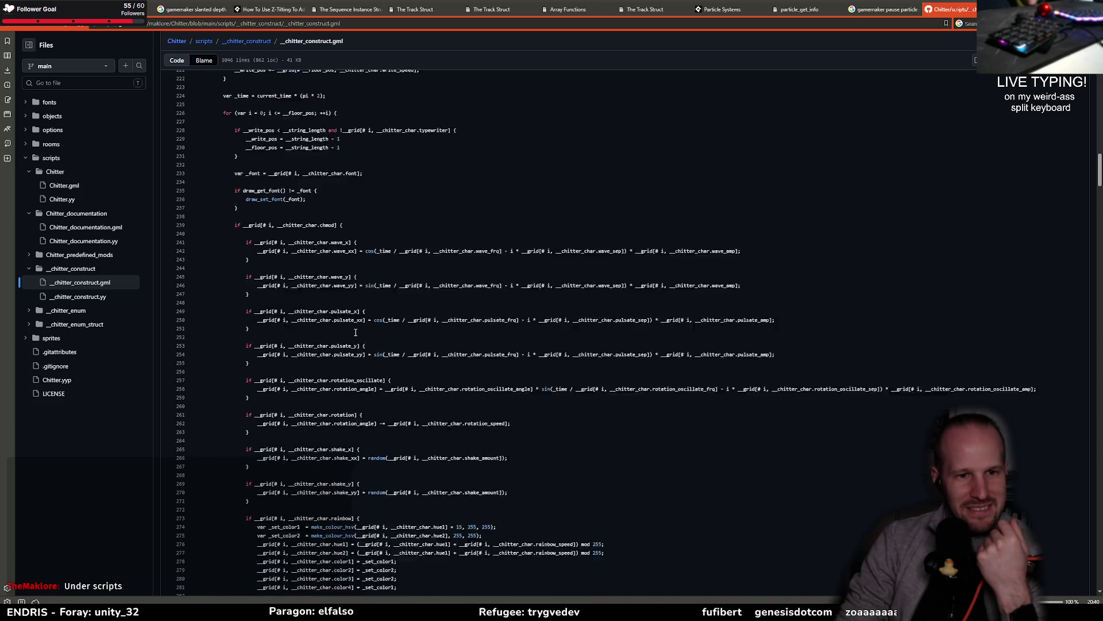
{"action": "scroll", "coordinate": [356, 333], "scroll_direction": "down", "scroll_amount": 4}
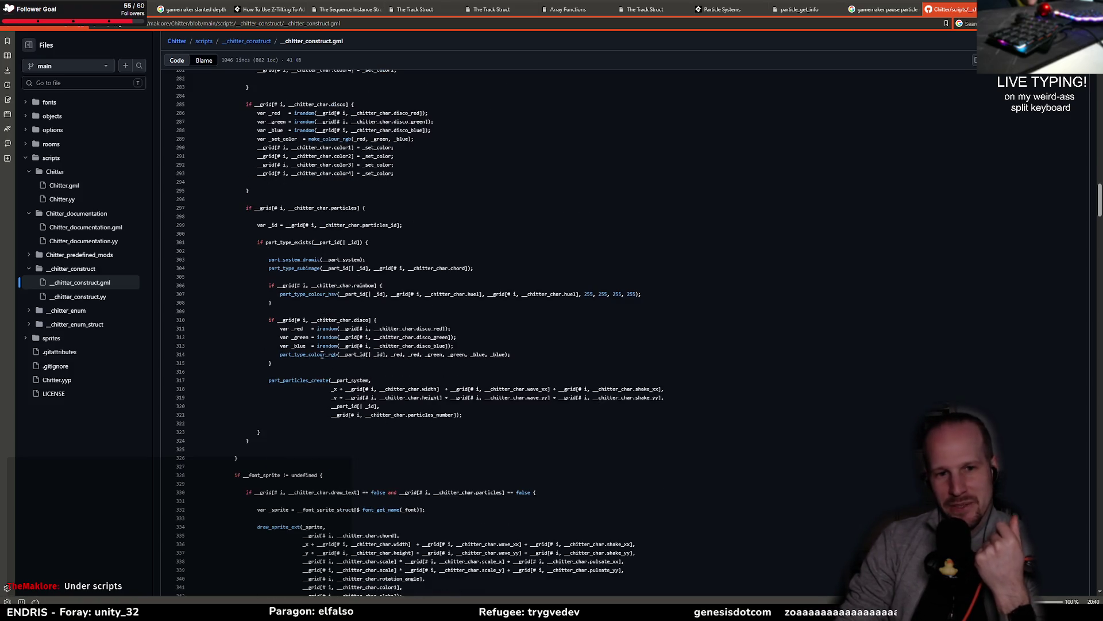
{"action": "scroll", "coordinate": [323, 355], "scroll_direction": "down", "scroll_amount": 20}
{"action": "scroll", "coordinate": [339, 333], "scroll_direction": "down", "scroll_amount": 20}
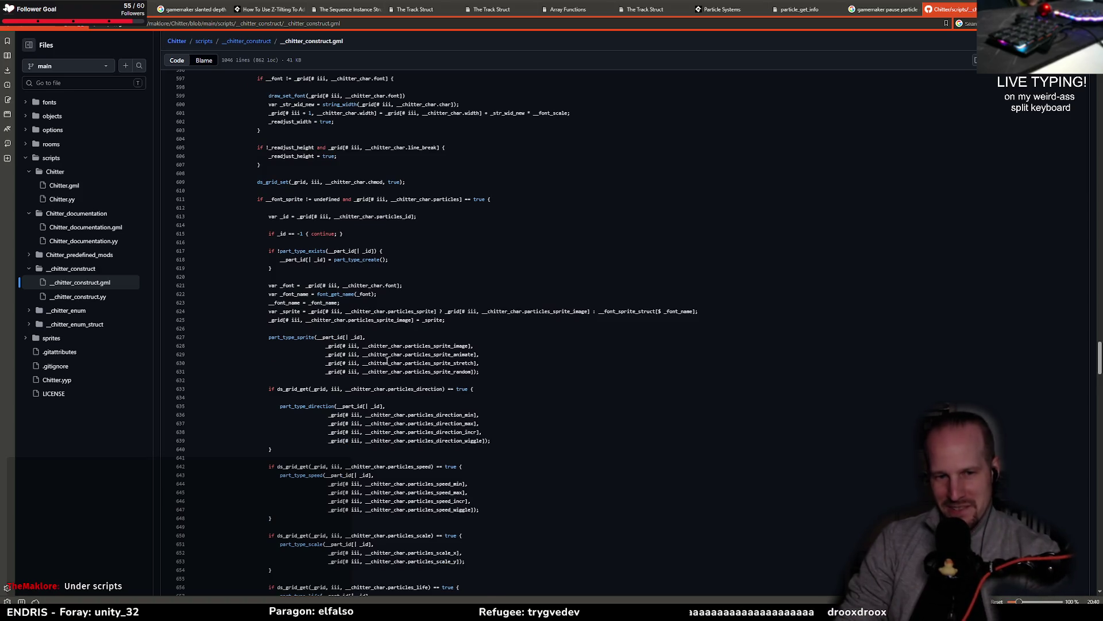
{"action": "scroll", "coordinate": [386, 360], "scroll_direction": "down", "scroll_amount": 20}
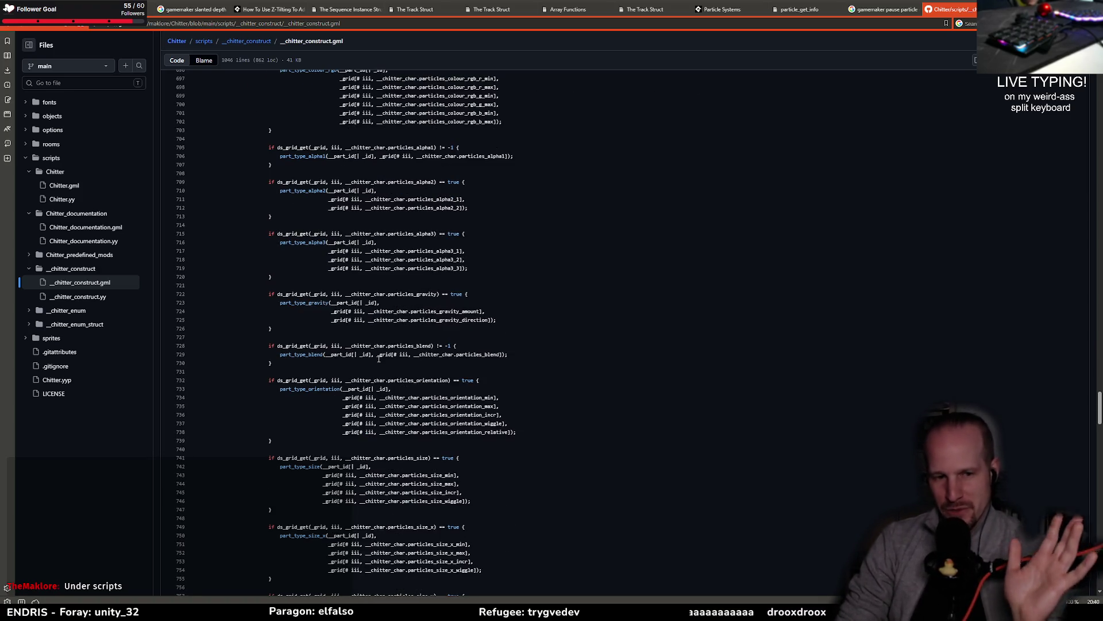
{"action": "scroll", "coordinate": [380, 354], "scroll_direction": "down", "scroll_amount": 20}
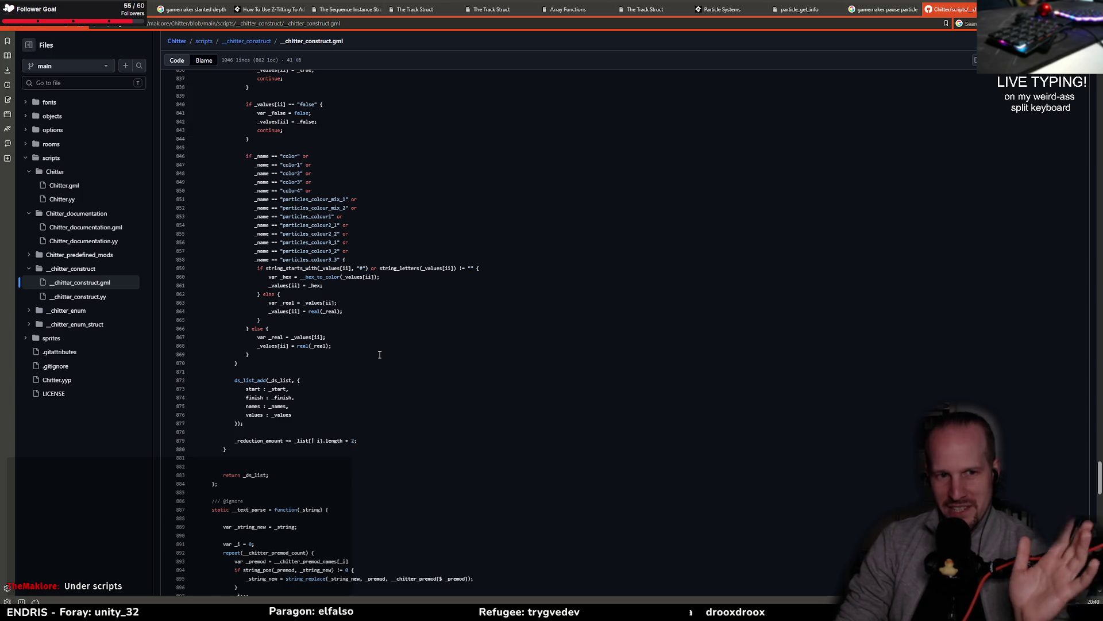
{"action": "scroll", "coordinate": [379, 354], "scroll_direction": "up", "scroll_amount": 5}
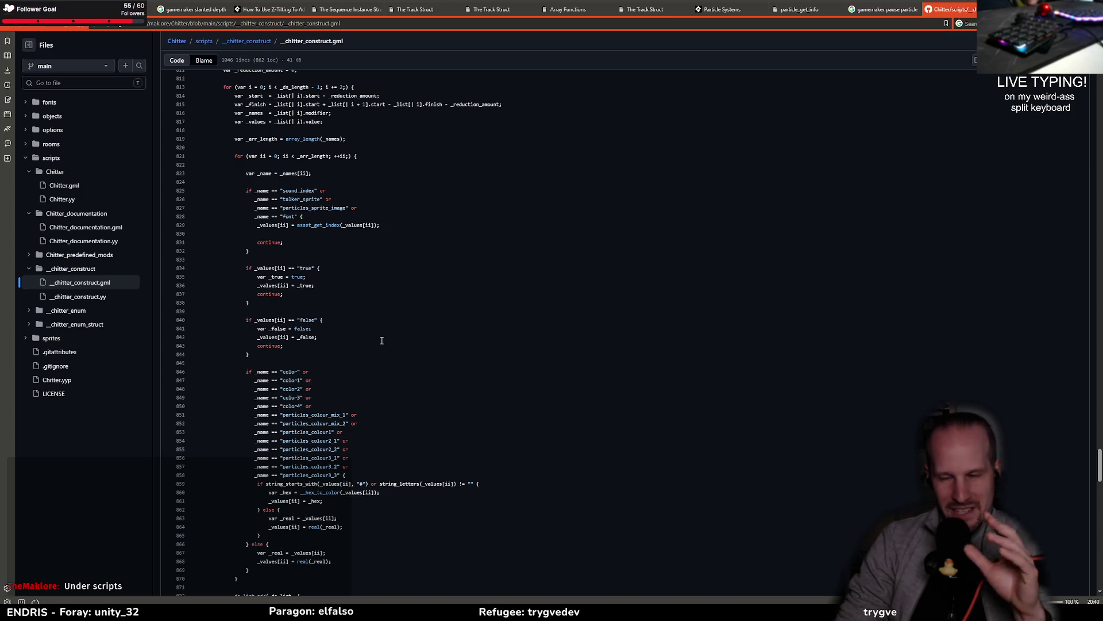
{"action": "scroll", "coordinate": [410, 333], "scroll_direction": "down", "scroll_amount": 20}
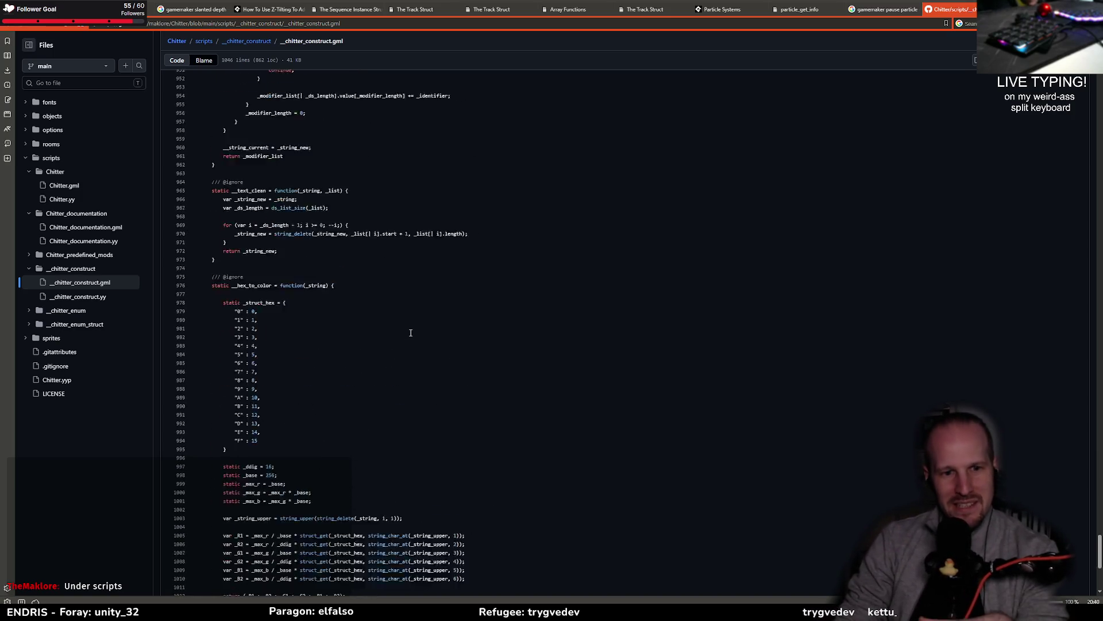
{"action": "scroll", "coordinate": [411, 332], "scroll_direction": "up", "scroll_amount": 20}
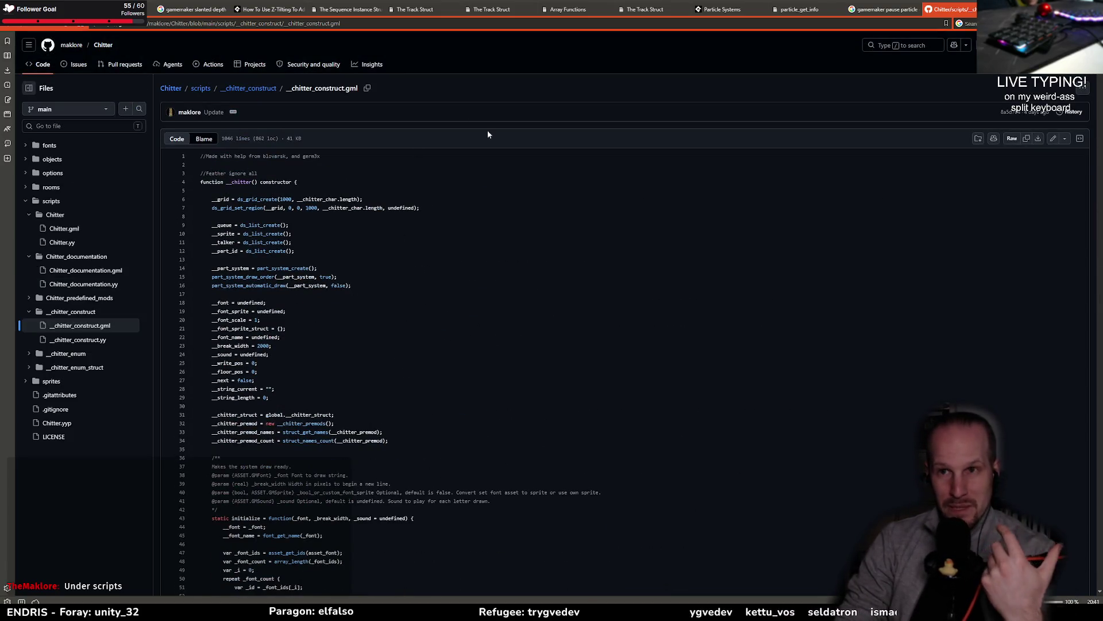
{"action": "scroll", "coordinate": [440, 310], "scroll_direction": "down", "scroll_amount": 5}
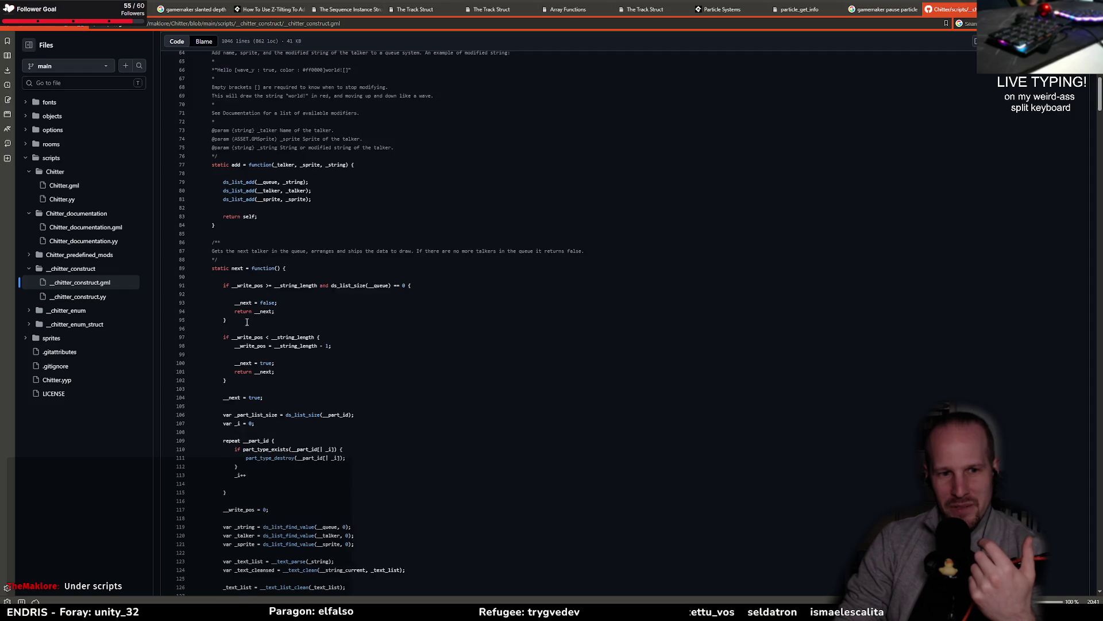
{"action": "scroll", "coordinate": [312, 347], "scroll_direction": "down", "scroll_amount": 5}
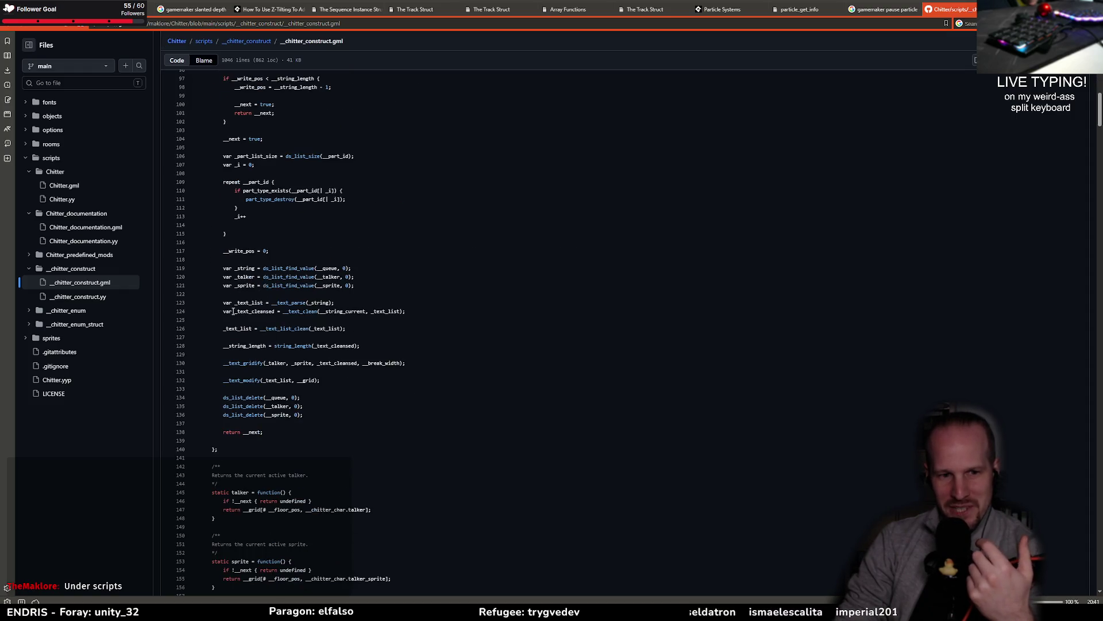
{"action": "left_click", "coordinate": [300, 431]}
{"action": "left_click_drag", "start_coordinate": [301, 431], "coordinate": [368, 391]}
{"action": "left_click", "coordinate": [407, 425]}
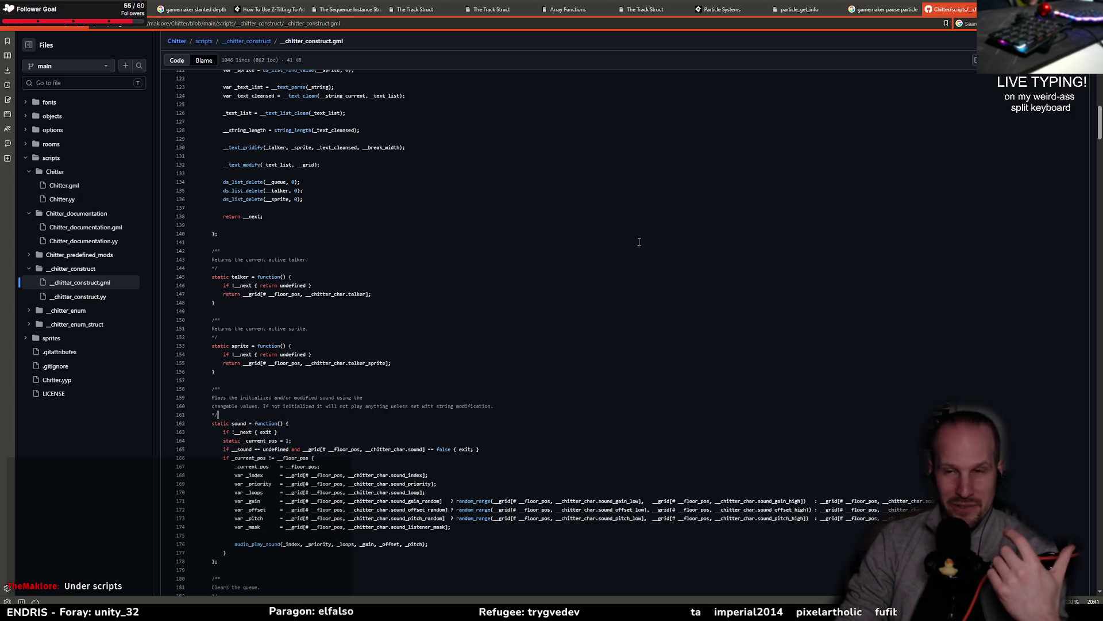
{"action": "middle_click", "coordinate": [960, 13]}
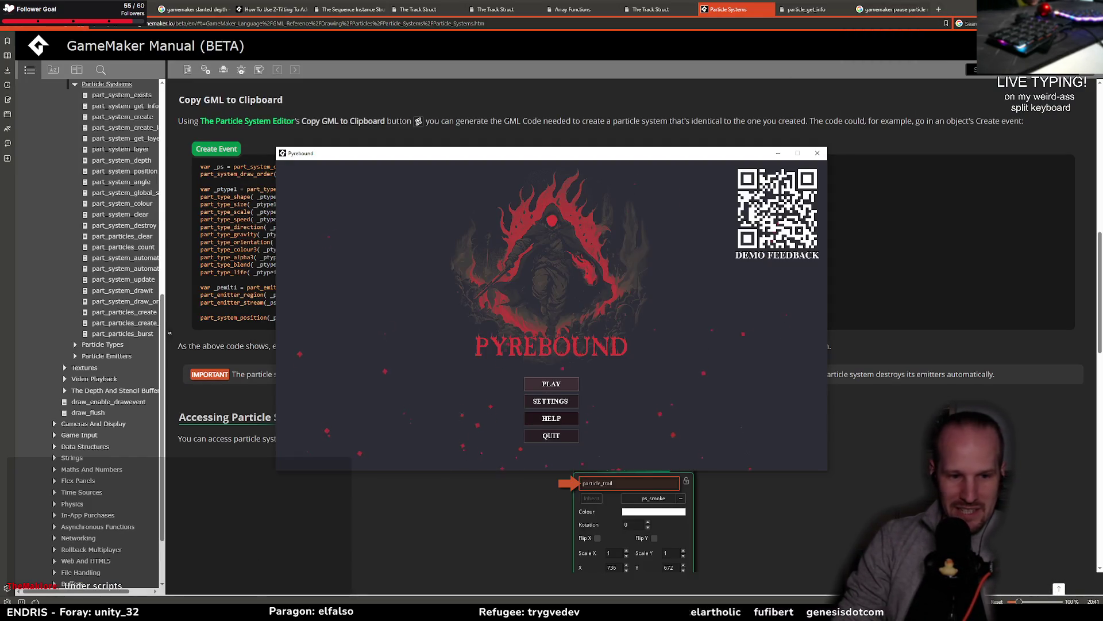
Start Pyrebound and walk the player up into the boss arena clearing
{"action": "left_click", "coordinate": [552, 383]}
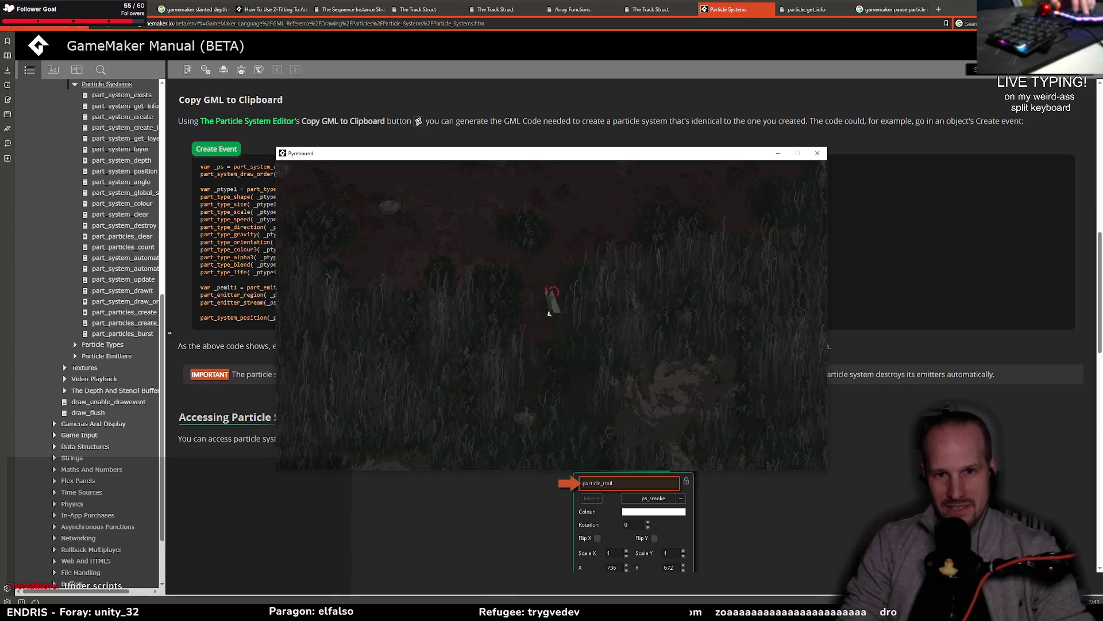
{"action": "key", "text": "w"}
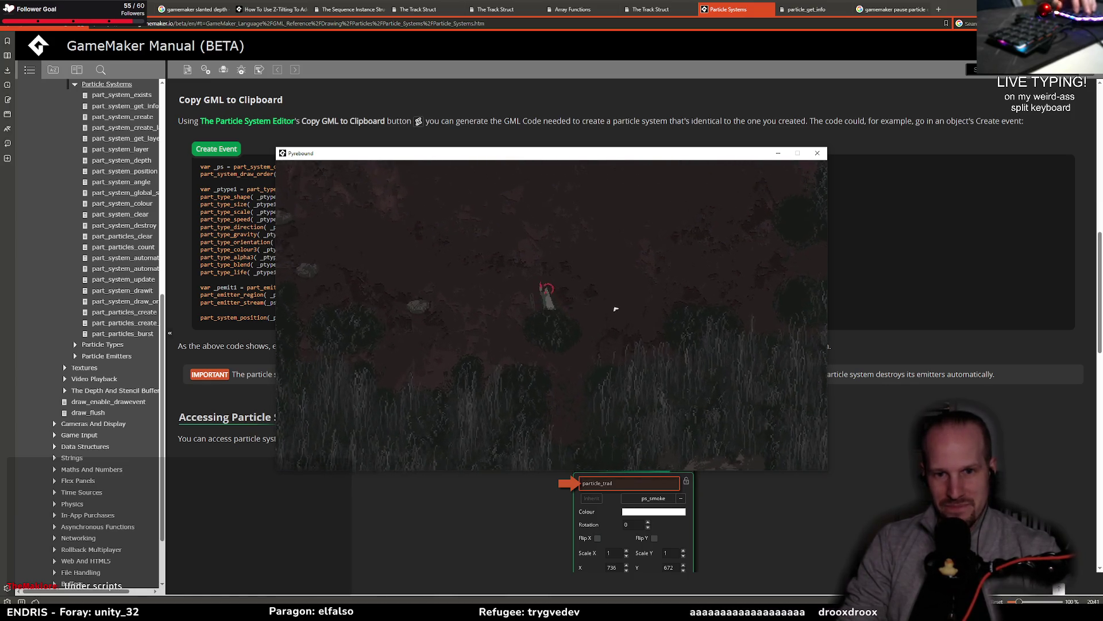
{"action": "key", "text": "w"}
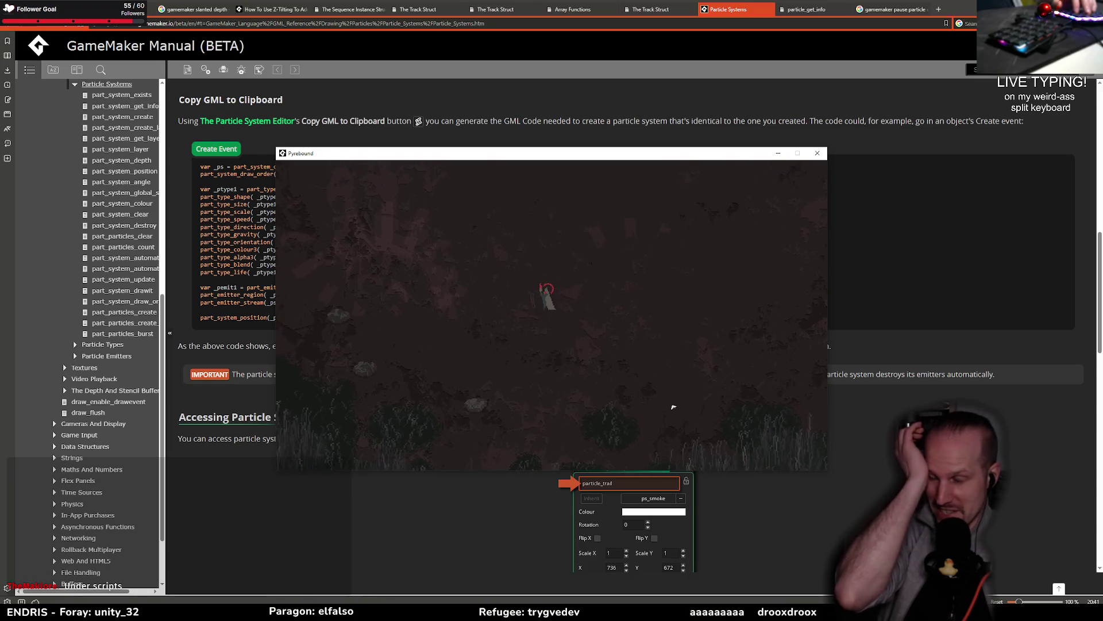
{"action": "key", "text": "w"}
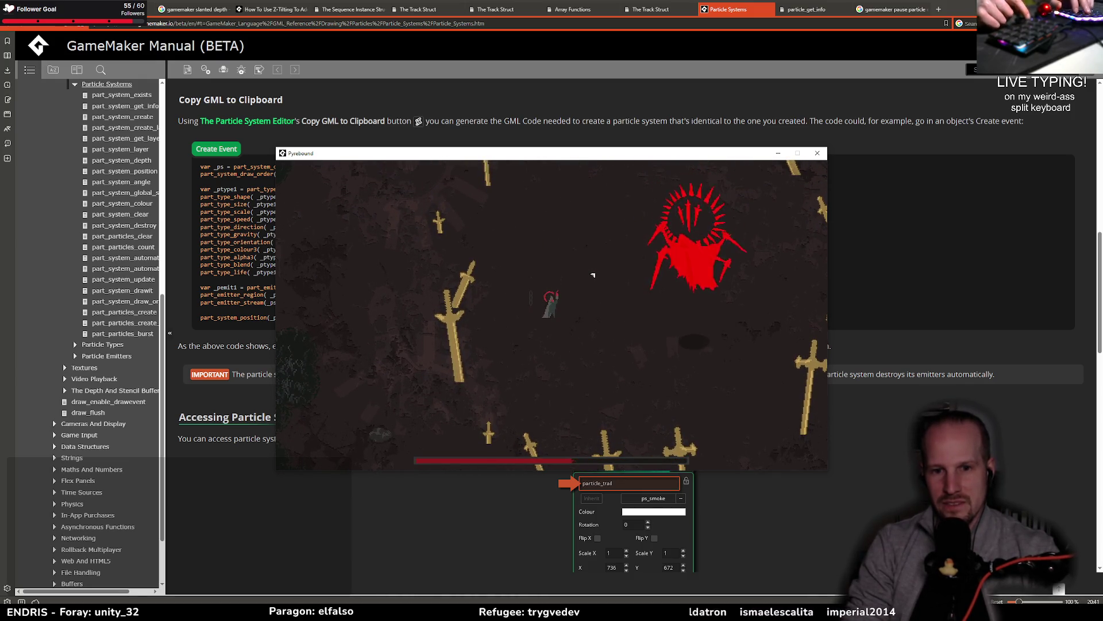
{"action": "key", "text": "d"}
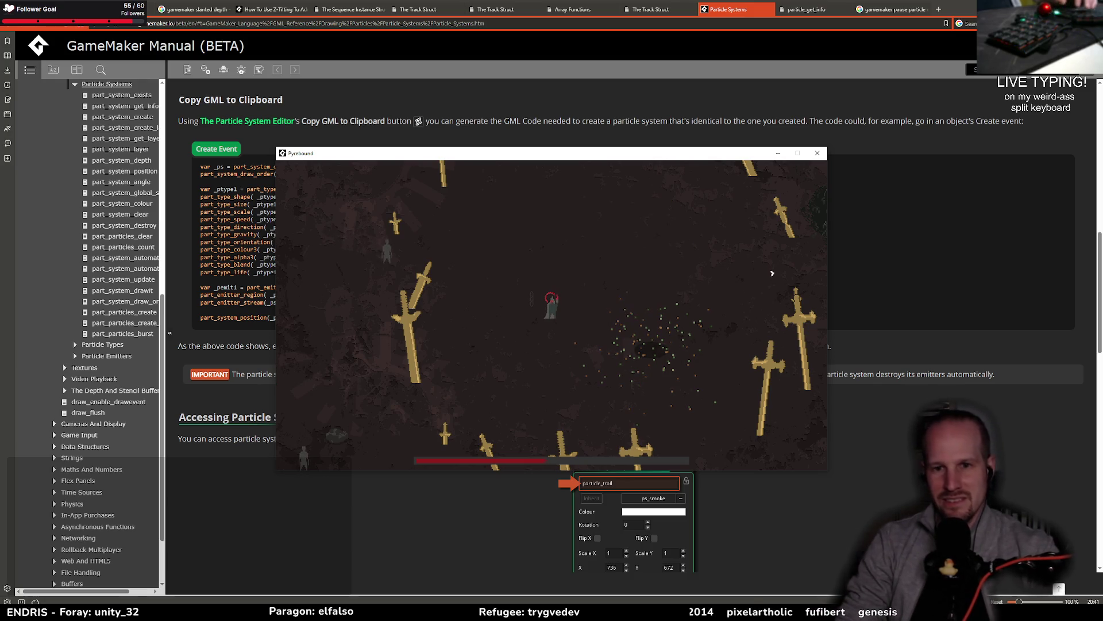
Close the game, close the Particle Systems manual page, and return to GameMaker
{"action": "left_click", "coordinate": [819, 156]}
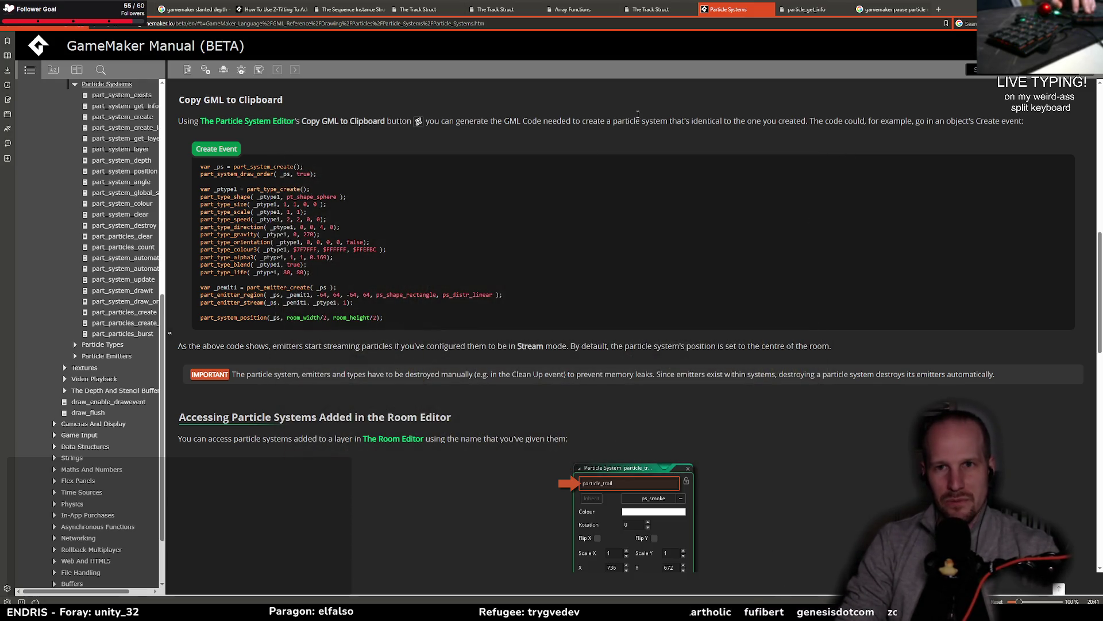
{"action": "middle_click", "coordinate": [734, 19]}
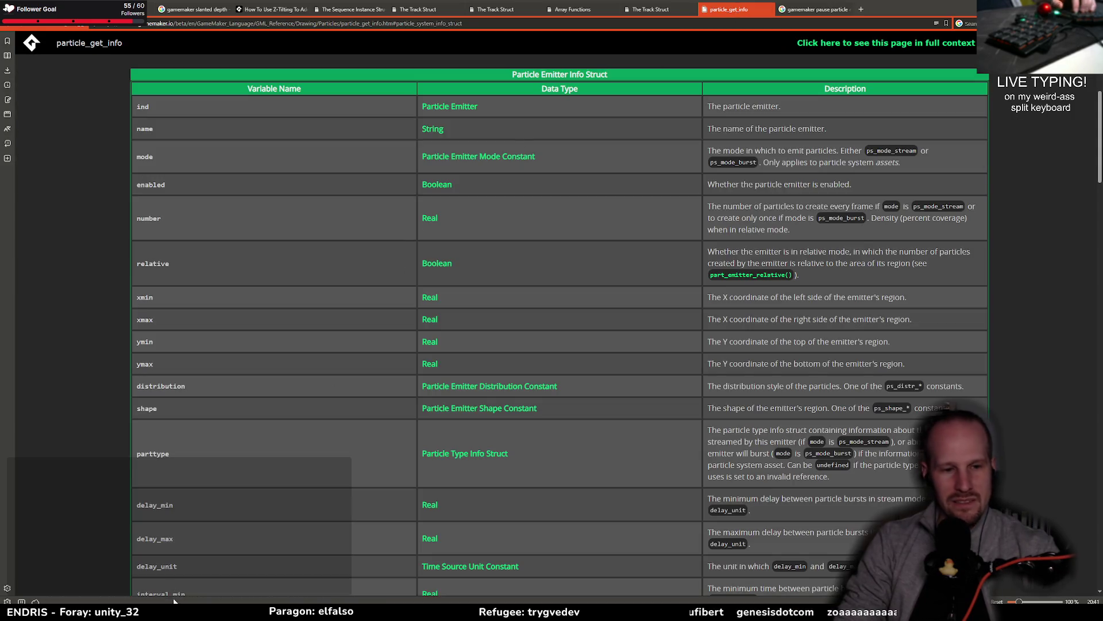
{"action": "key", "text": "alt+Tab"}
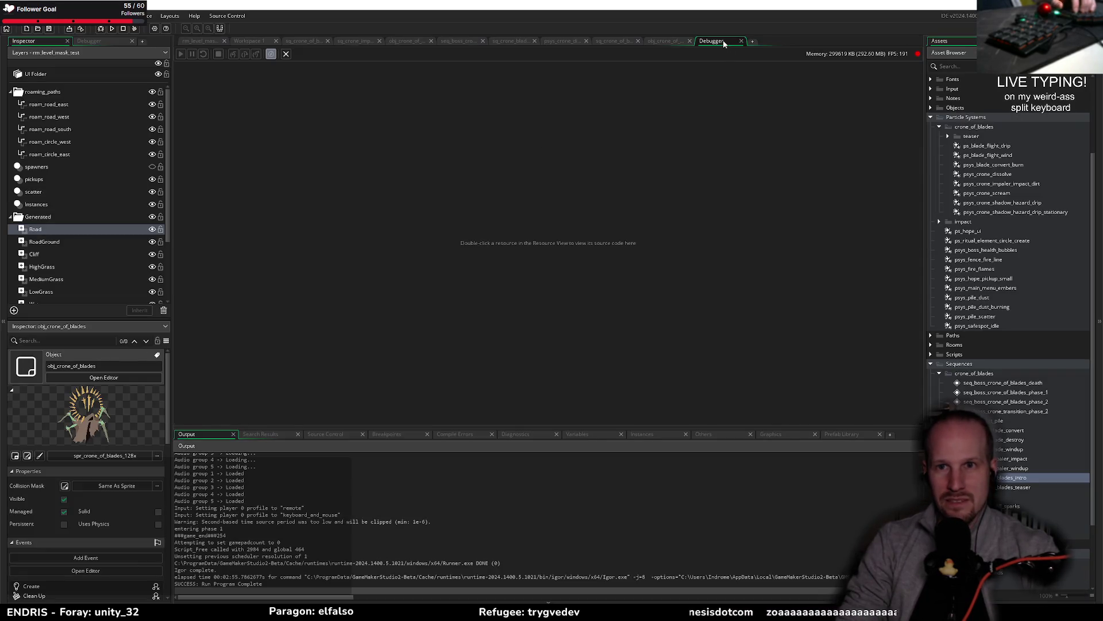
Find the existing drawn_by_sequence = true; statement in the crone's Create event
{"action": "left_click", "coordinate": [290, 302]}
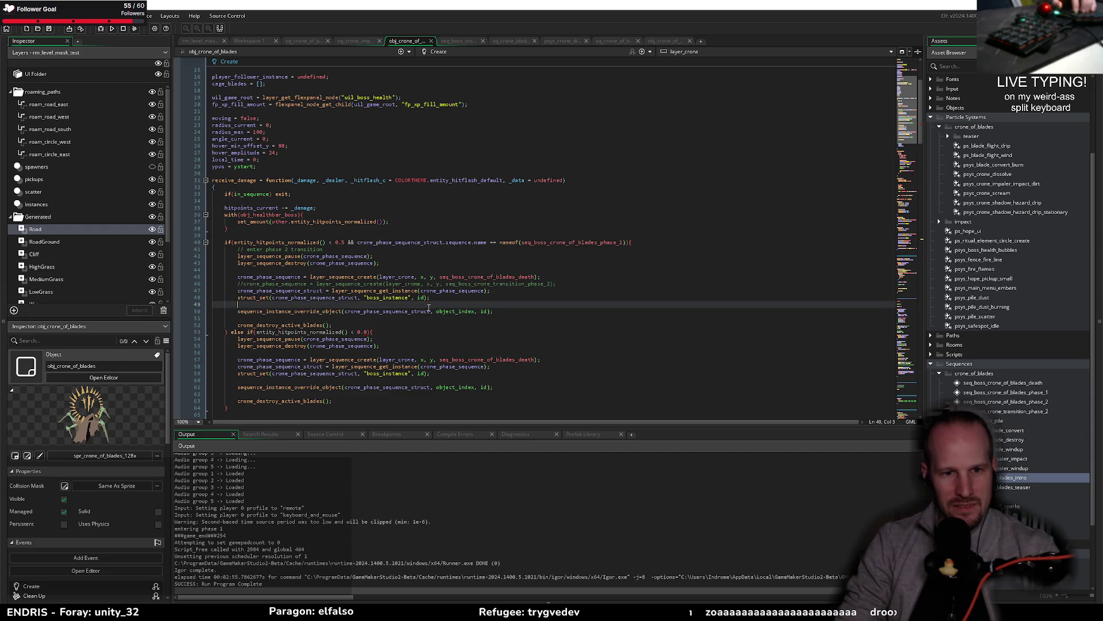
{"action": "scroll", "coordinate": [291, 299], "scroll_direction": "down", "scroll_amount": 10}
{"action": "scroll", "coordinate": [291, 299], "scroll_direction": "down", "scroll_amount": 4}
{"action": "left_click", "coordinate": [308, 265]}
{"action": "left_click_drag", "start_coordinate": [342, 263], "coordinate": [269, 261]}
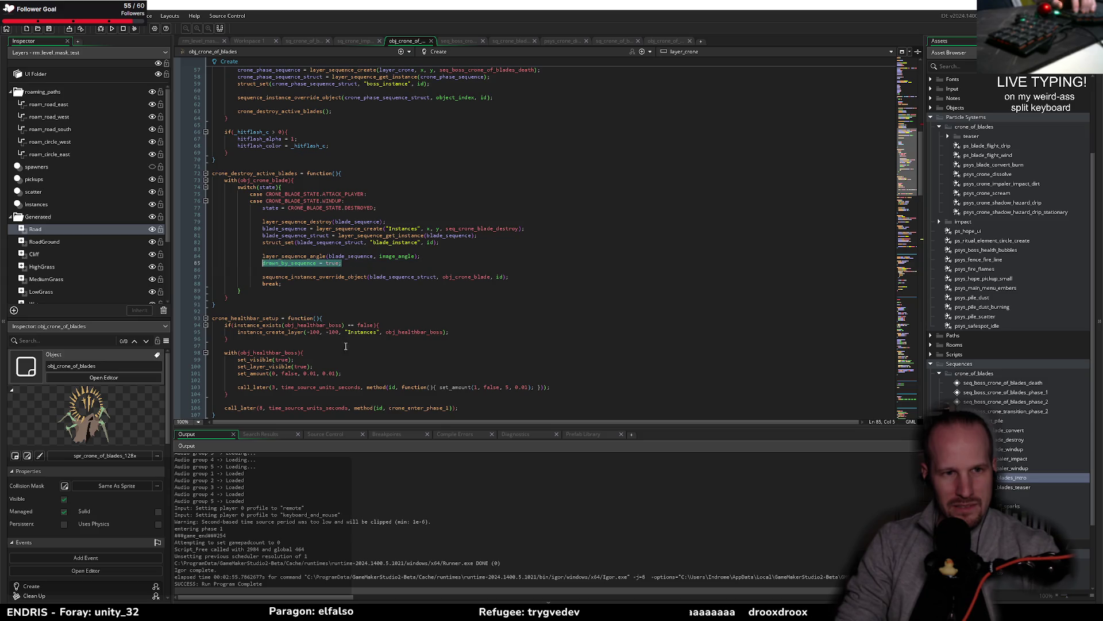
{"action": "scroll", "coordinate": [333, 232], "scroll_direction": "up", "scroll_amount": 12}
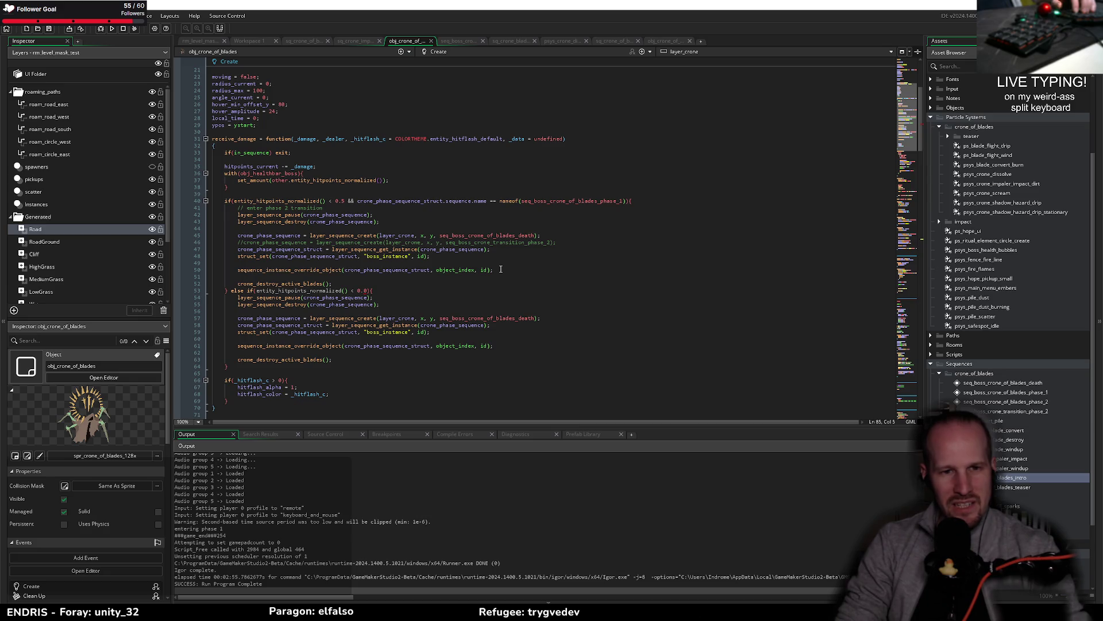
Add 'drawn_by_sequence = true;' on a new line after the struct_set call and save
{"action": "left_click", "coordinate": [551, 235]}
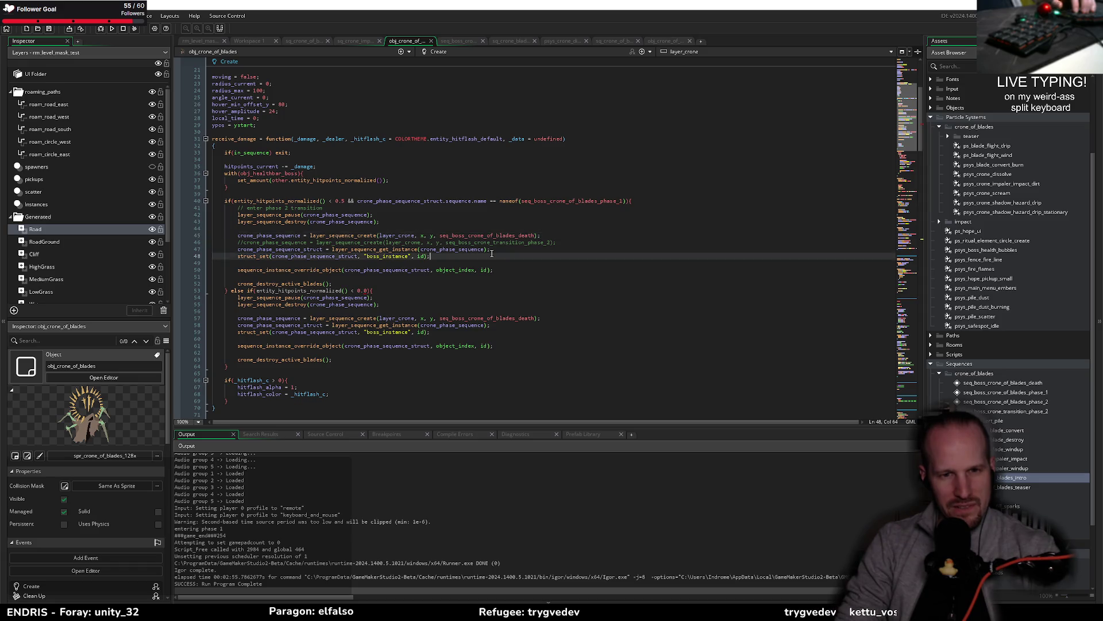
{"action": "left_click", "coordinate": [501, 255]}
{"action": "key", "text": "Return"}
{"action": "key", "text": "Return"}
{"action": "type", "text": "drawn_by_sequence = true;"}
{"action": "key", "text": "ctrl+s"}
{"action": "key", "text": "Left"}
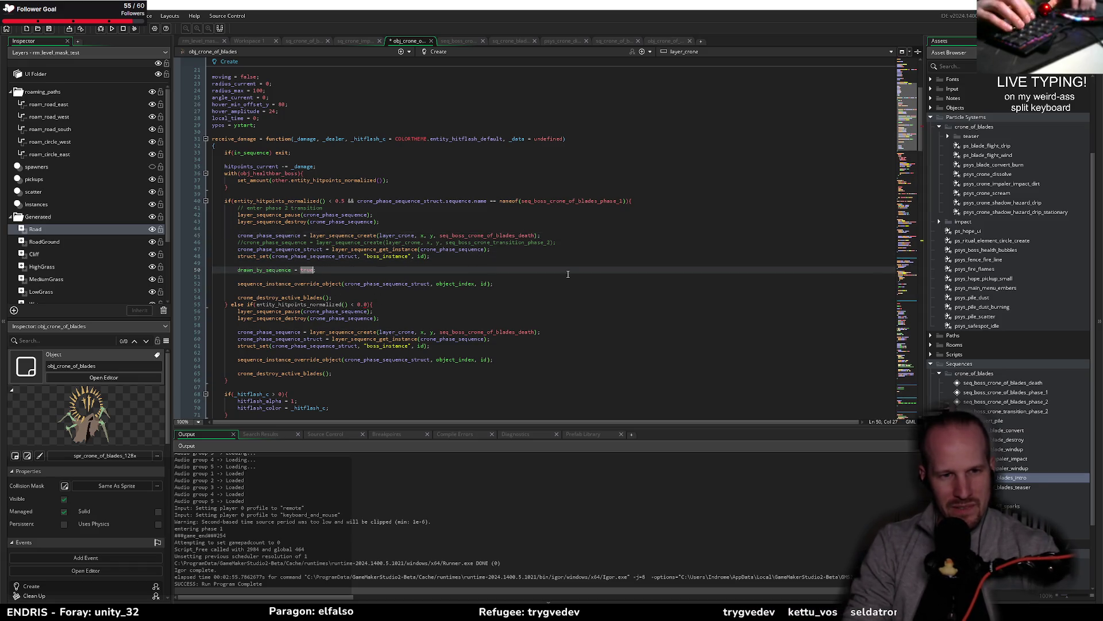
Build and run Pyrebound with F5 while reviewing the Create event code
{"action": "key", "text": "F5"}
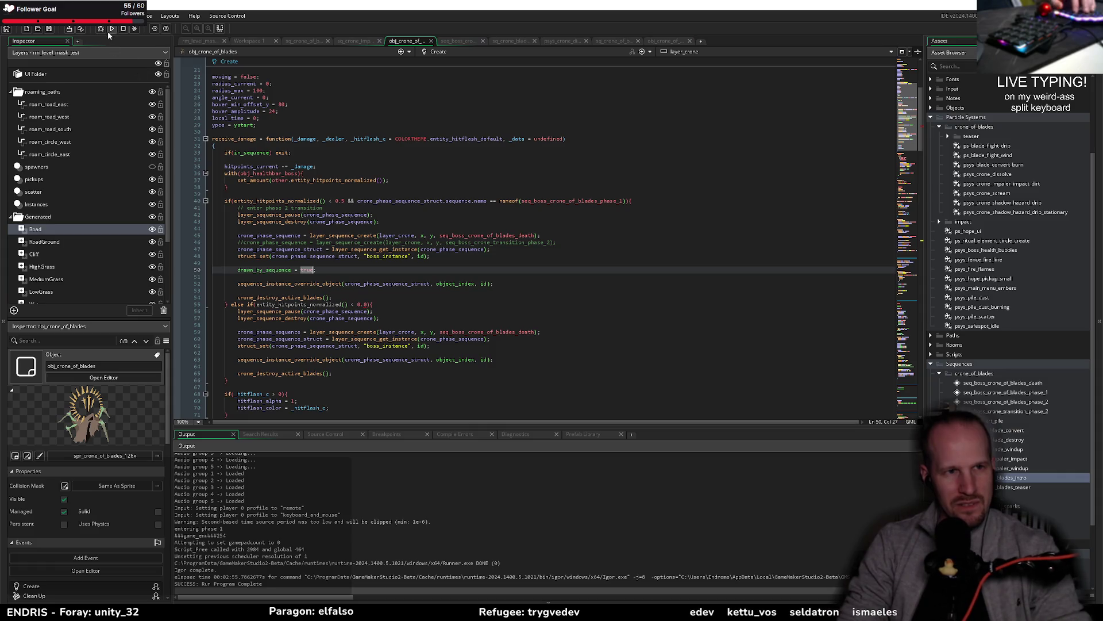
{"action": "scroll", "coordinate": [315, 178], "scroll_direction": "up", "scroll_amount": 7}
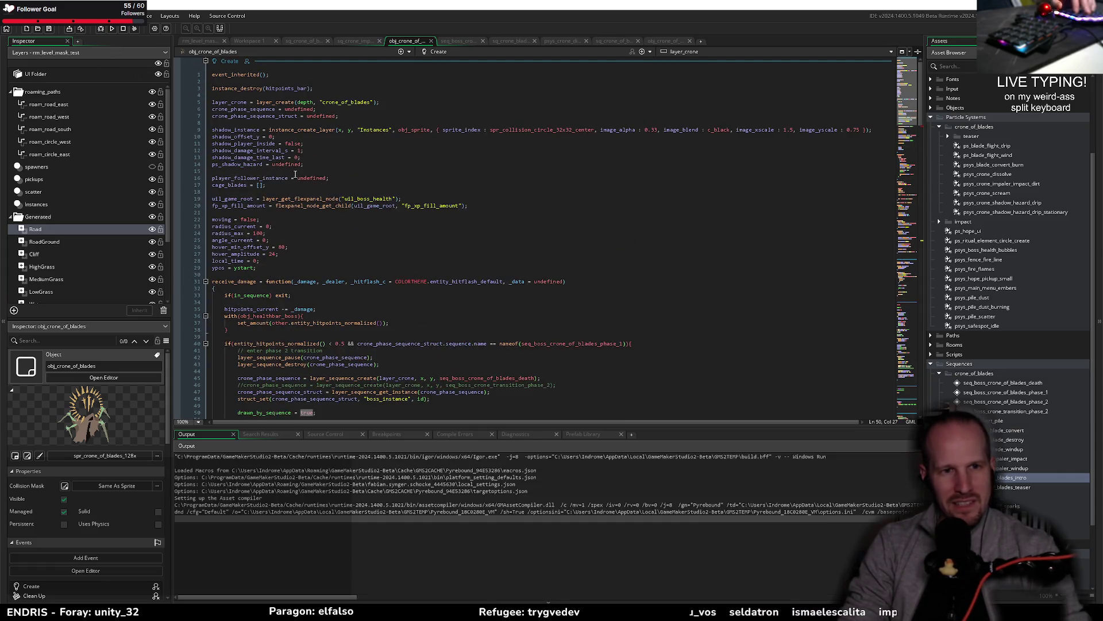
{"action": "scroll", "coordinate": [314, 178], "scroll_direction": "down", "scroll_amount": 15}
{"action": "scroll", "coordinate": [270, 235], "scroll_direction": "down", "scroll_amount": 12}
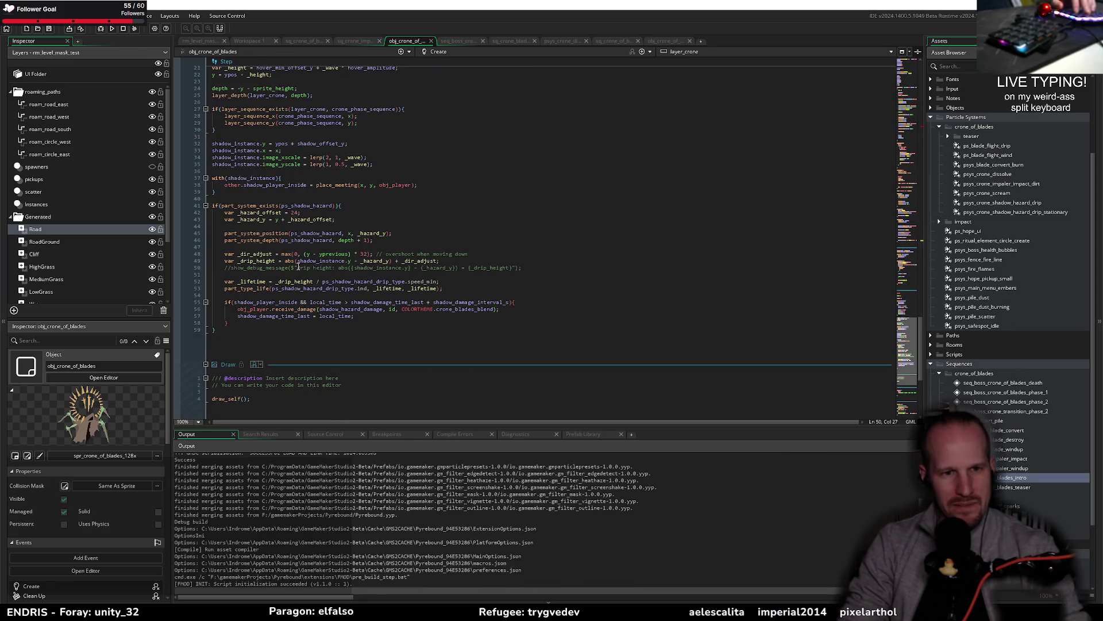
{"action": "mouse_move", "coordinate": [294, 259]}
{"action": "scroll", "coordinate": [294, 258], "scroll_direction": "up", "scroll_amount": 10}
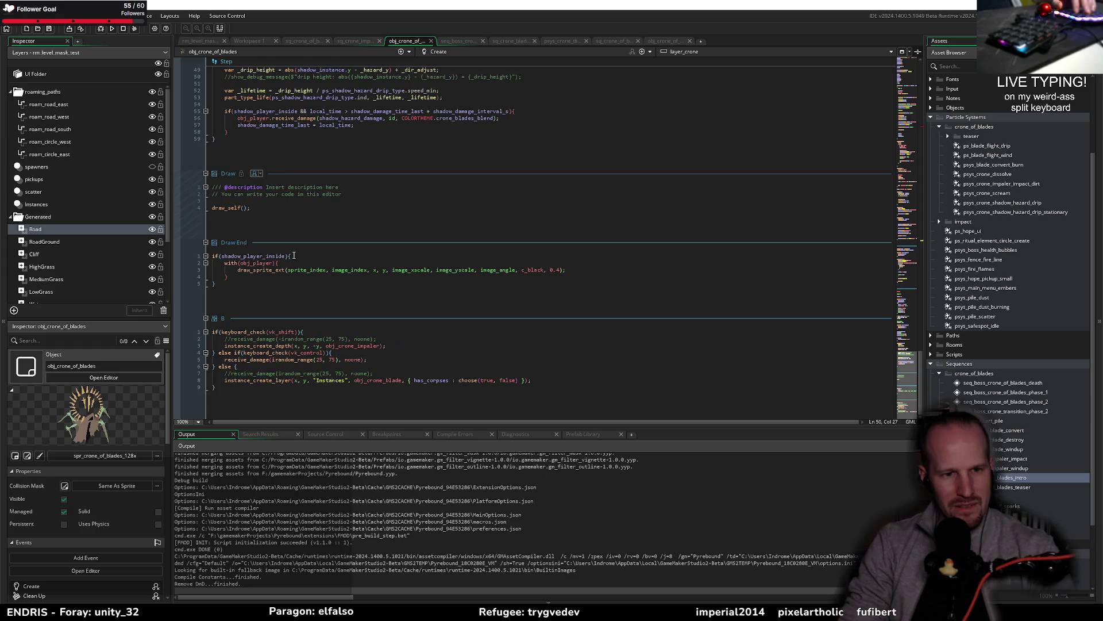
{"action": "scroll", "coordinate": [293, 254], "scroll_direction": "up", "scroll_amount": 6}
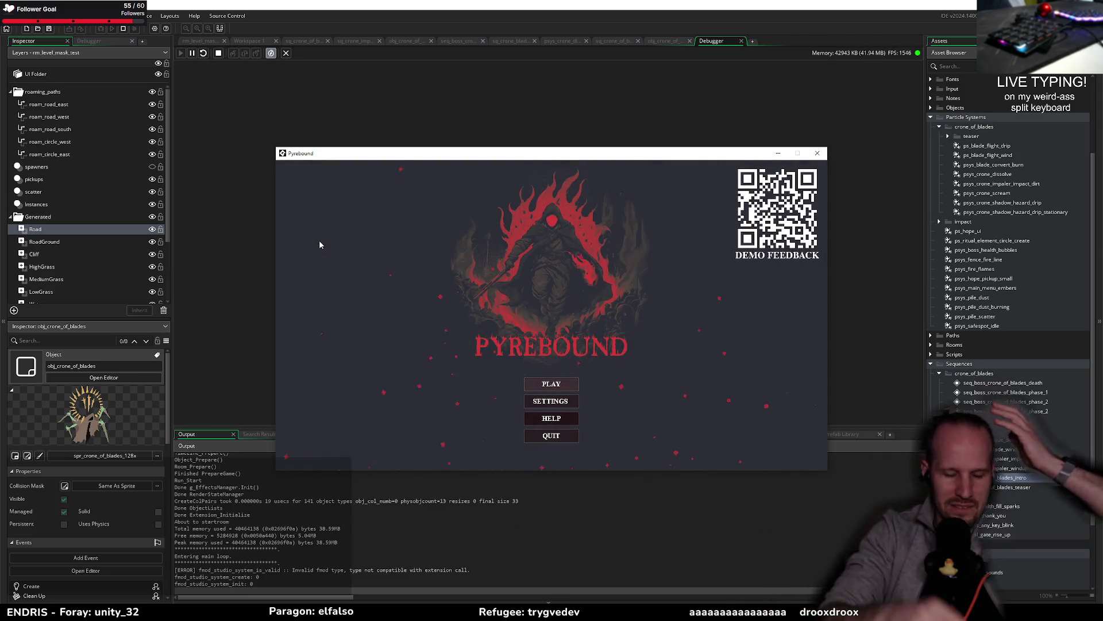
Start Pyrebound from the title screen, fight the Crone of Blades, then close the game
{"action": "key", "text": "Return"}
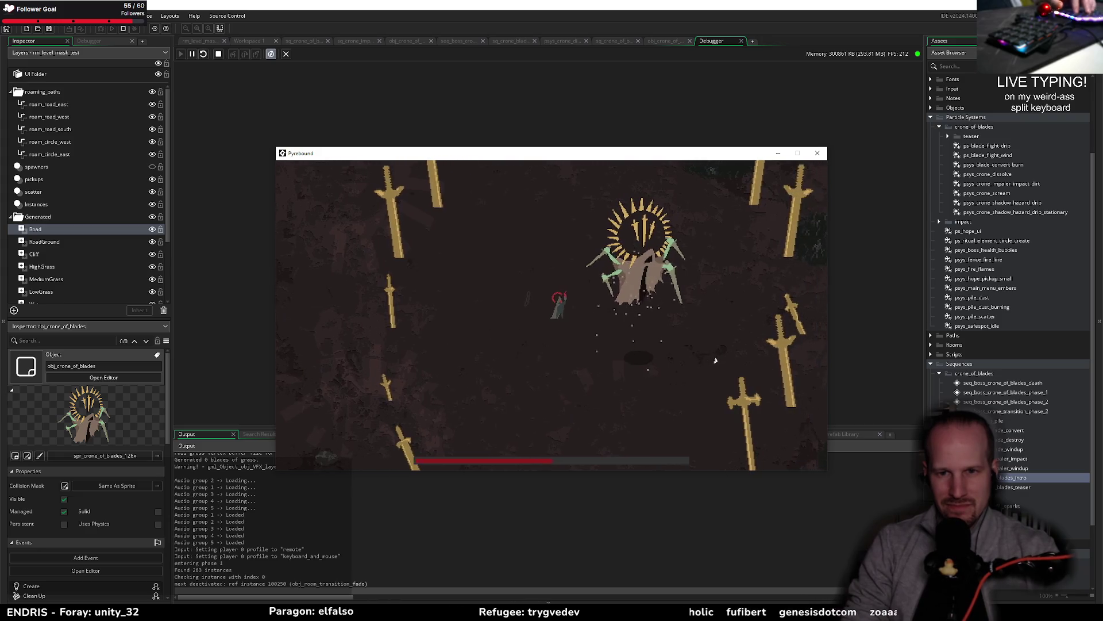
{"action": "left_click", "coordinate": [816, 155]}
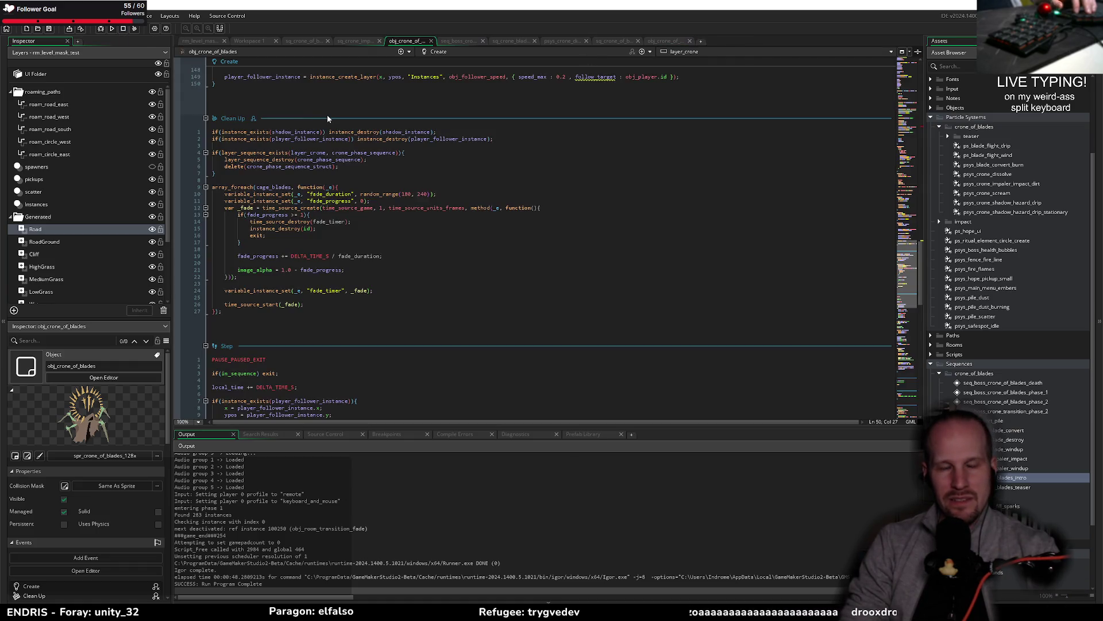
Delete the added drawn_by_sequence line, save the Create event, and open the seq_boss_crone sequence
{"action": "scroll", "coordinate": [327, 161], "scroll_direction": "up", "scroll_amount": 20}
{"action": "left_click", "coordinate": [291, 352]}
{"action": "scroll", "coordinate": [291, 352], "scroll_direction": "up", "scroll_amount": 12}
{"action": "left_click", "coordinate": [284, 345]}
{"action": "key", "text": "ctrl+d"}
{"action": "key", "text": "ctrl+d"}
{"action": "left_click", "coordinate": [380, 333]}
{"action": "key", "text": "ctrl+s"}
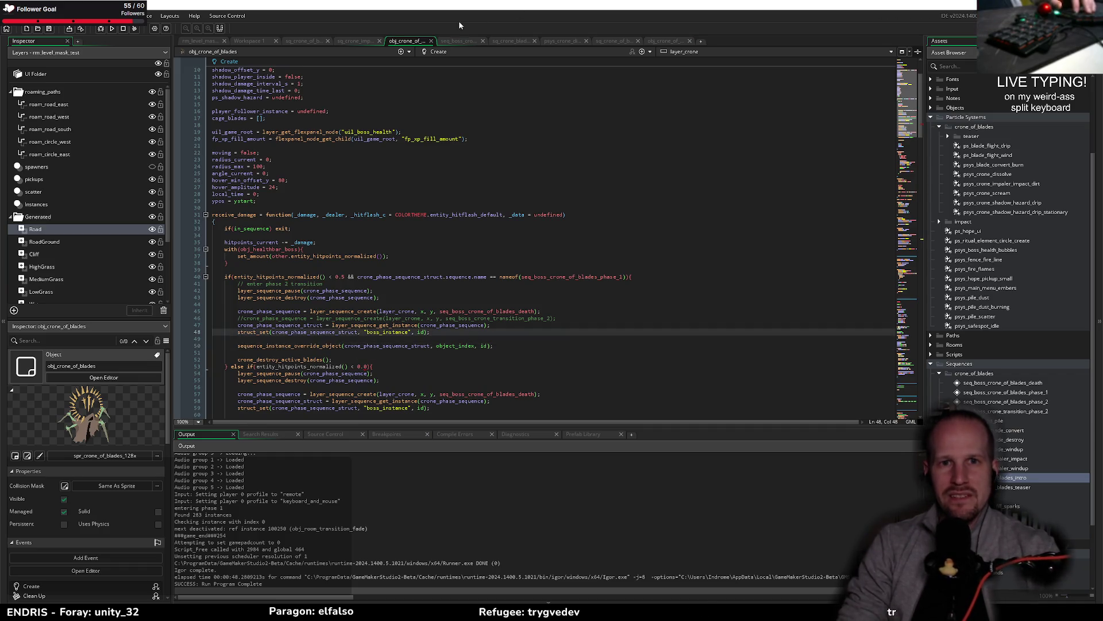
{"action": "left_click", "coordinate": [463, 41]}
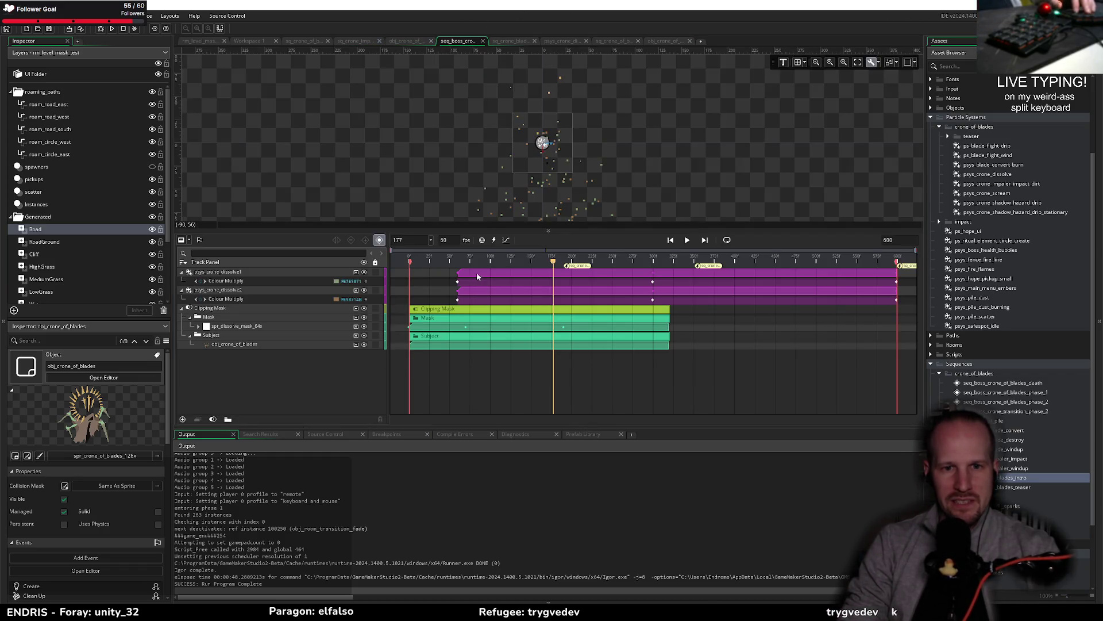
Play the death sequence preview from the start with the spr_dissolve_mask_64x track expanded
{"action": "key", "text": "Home"}
{"action": "key", "text": "space"}
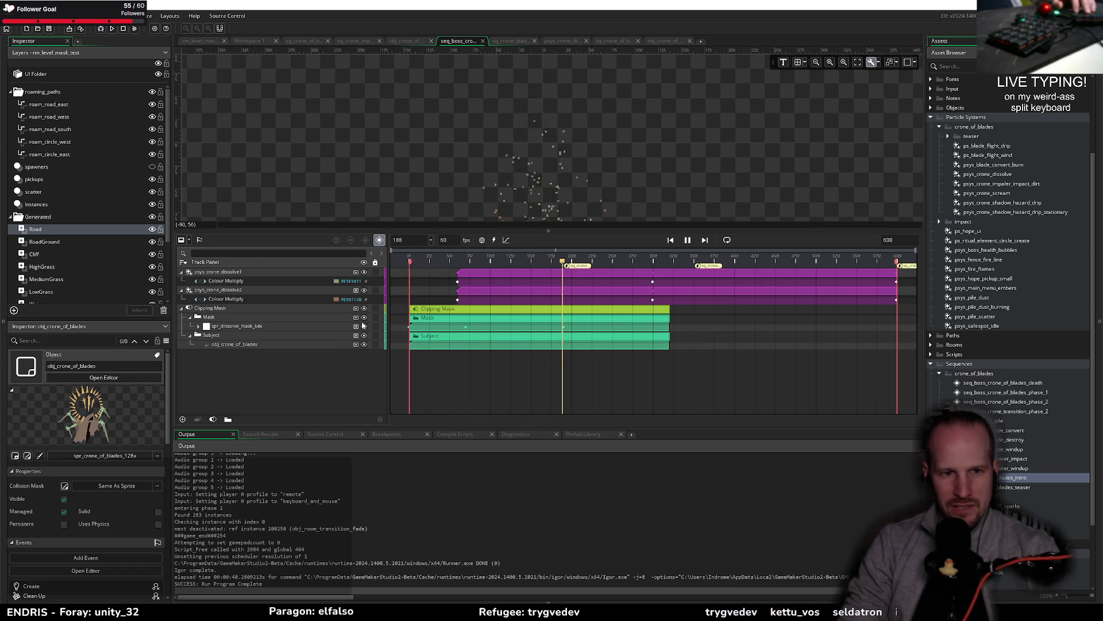
{"action": "left_click", "coordinate": [199, 326]}
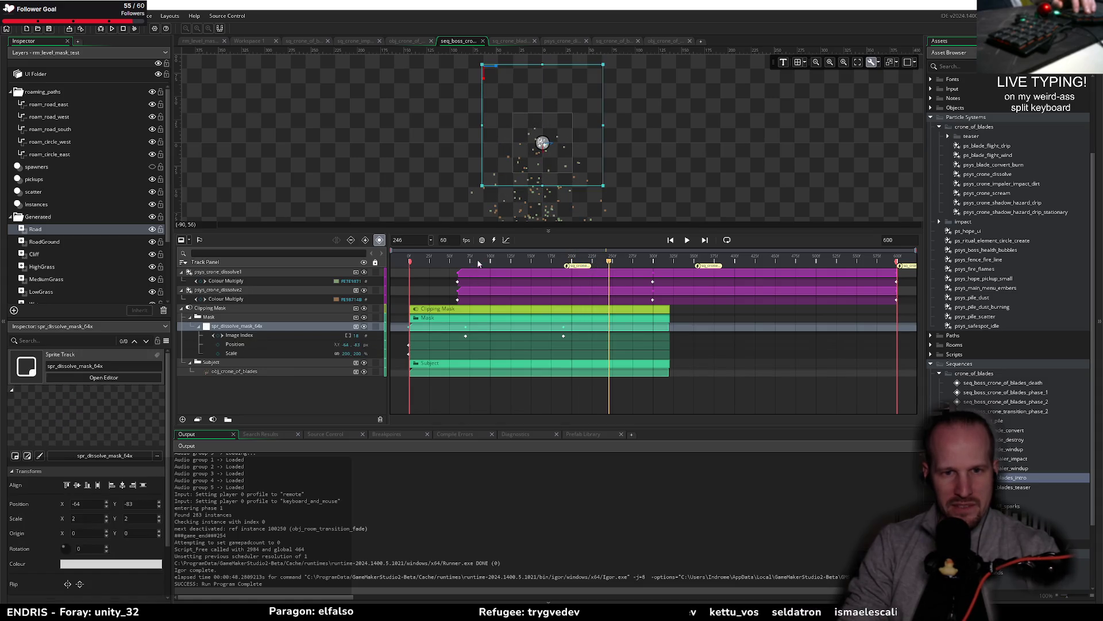
{"action": "key", "text": "Home"}
{"action": "key", "text": "space"}
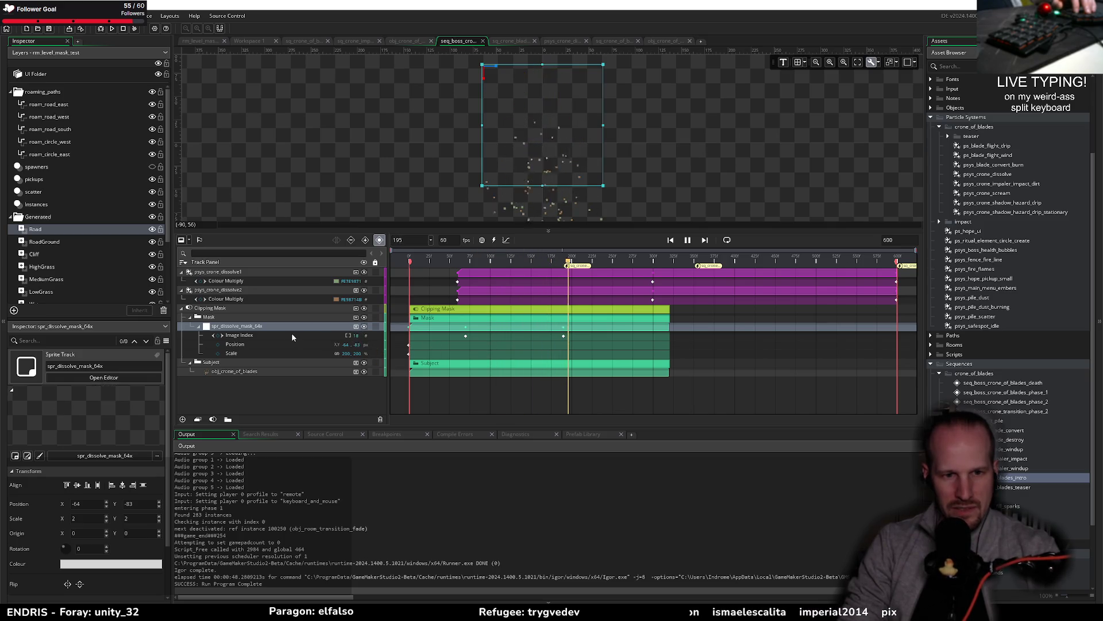
{"action": "key", "text": "space"}
Jump to frame 70, select the mask's Image Index property, and open rm_level_mask_test
{"action": "left_click", "coordinate": [466, 260]}
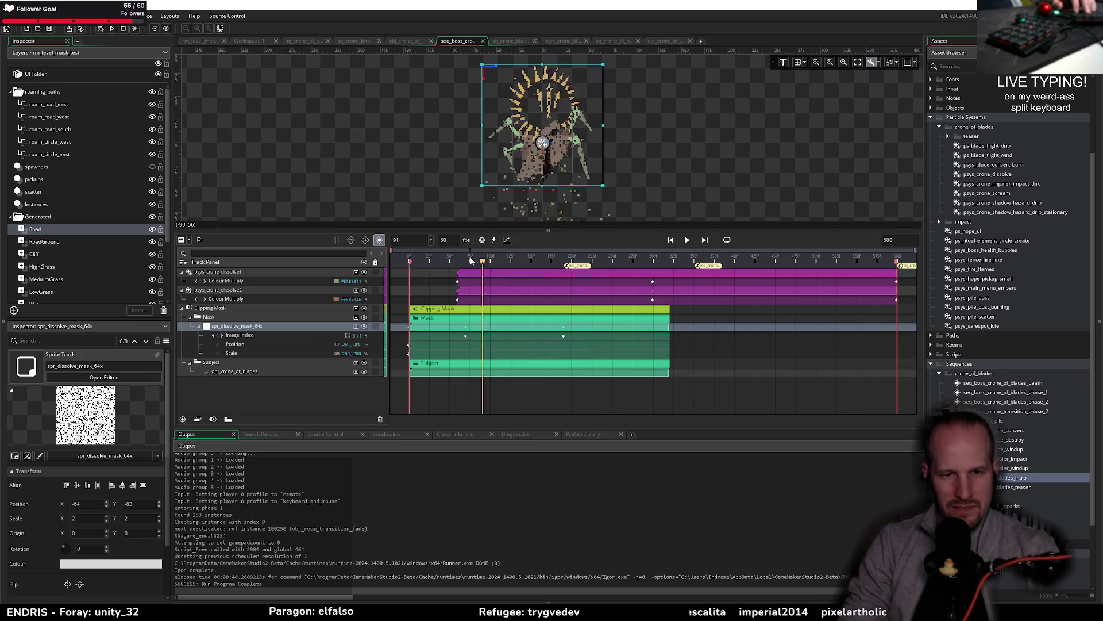
{"action": "left_click", "coordinate": [260, 334]}
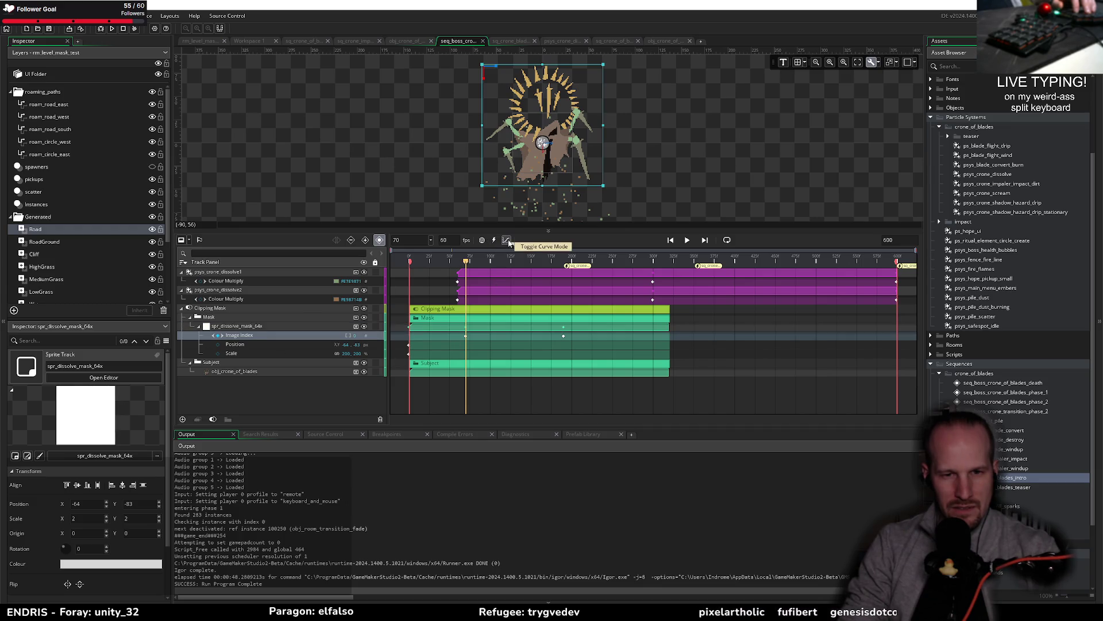
{"action": "left_click", "coordinate": [193, 40]}
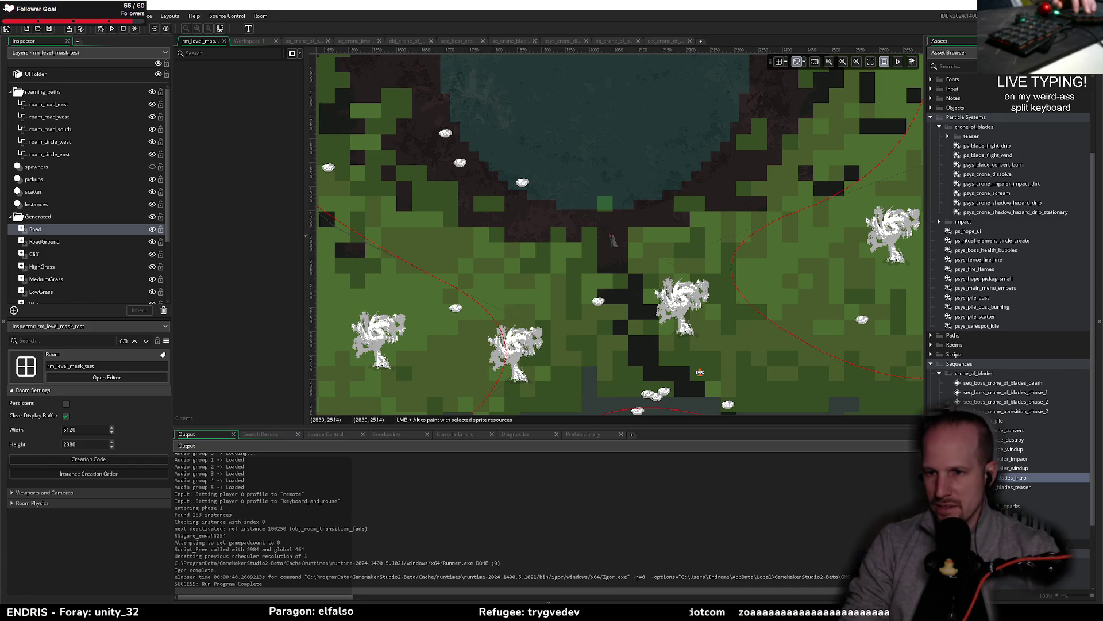
Place seq_boss_crone_of_blades_death on the Road layer of rm_level_mask_test and run the game
{"action": "left_click", "coordinate": [35, 229]}
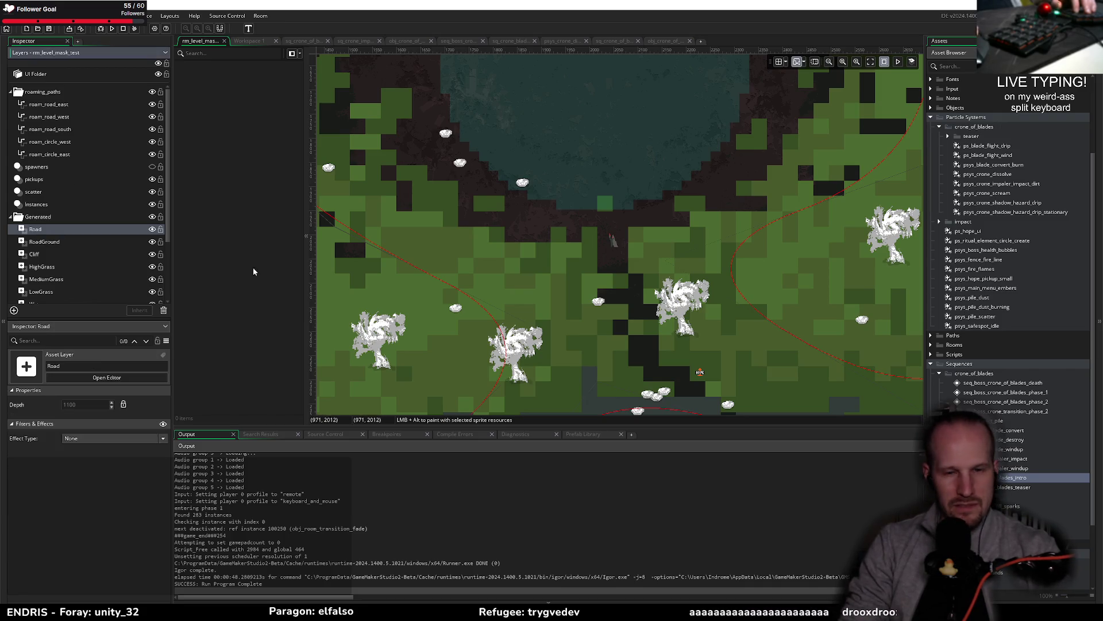
{"action": "mouse_move", "coordinate": [1003, 382]}
{"action": "left_mouse_down"}
{"action": "mouse_move", "coordinate": [601, 221]}
{"action": "mouse_move", "coordinate": [659, 223]}
{"action": "left_mouse_up"}
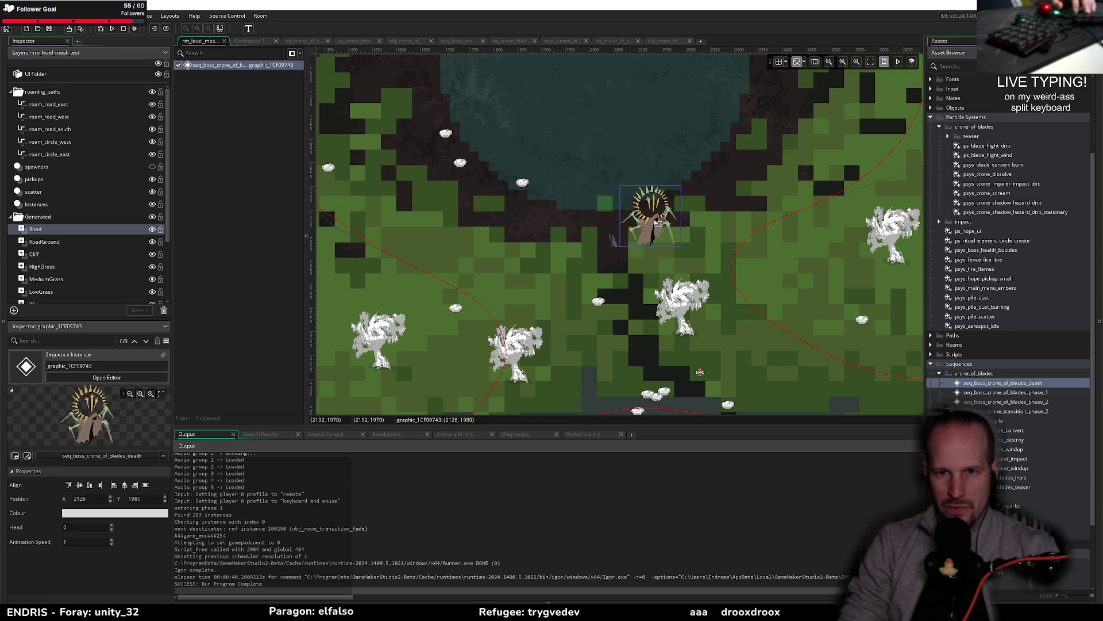
{"action": "left_click", "coordinate": [107, 30]}
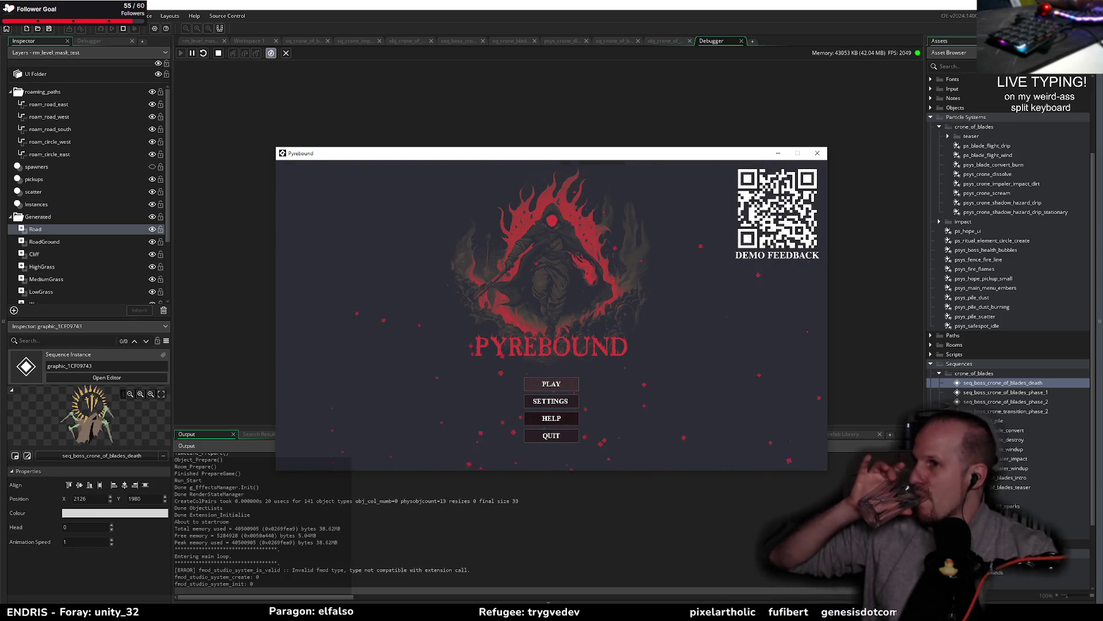
Start the game to watch the placed death sequence, then close Pyrebound and the Debugger tab
{"action": "key", "text": "Return"}
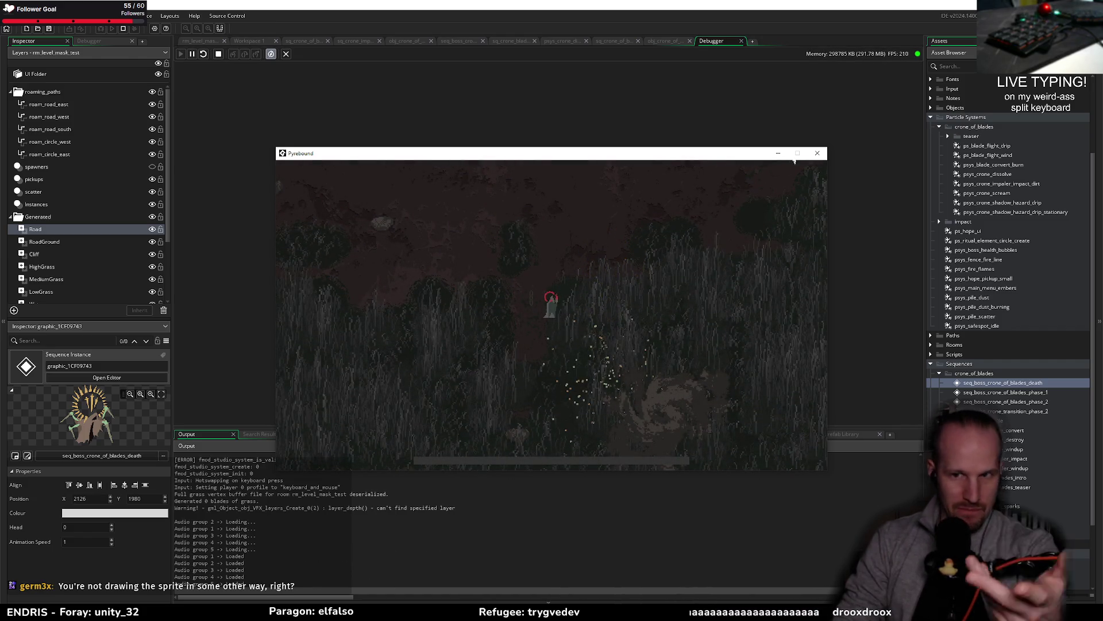
{"action": "left_click", "coordinate": [817, 153]}
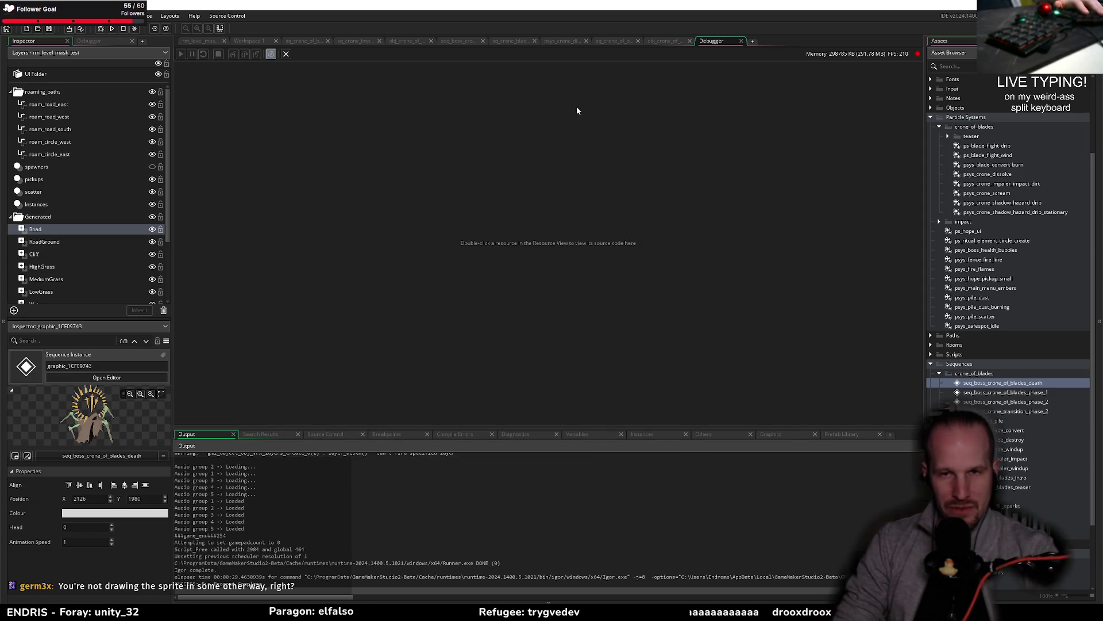
{"action": "left_click", "coordinate": [740, 42]}
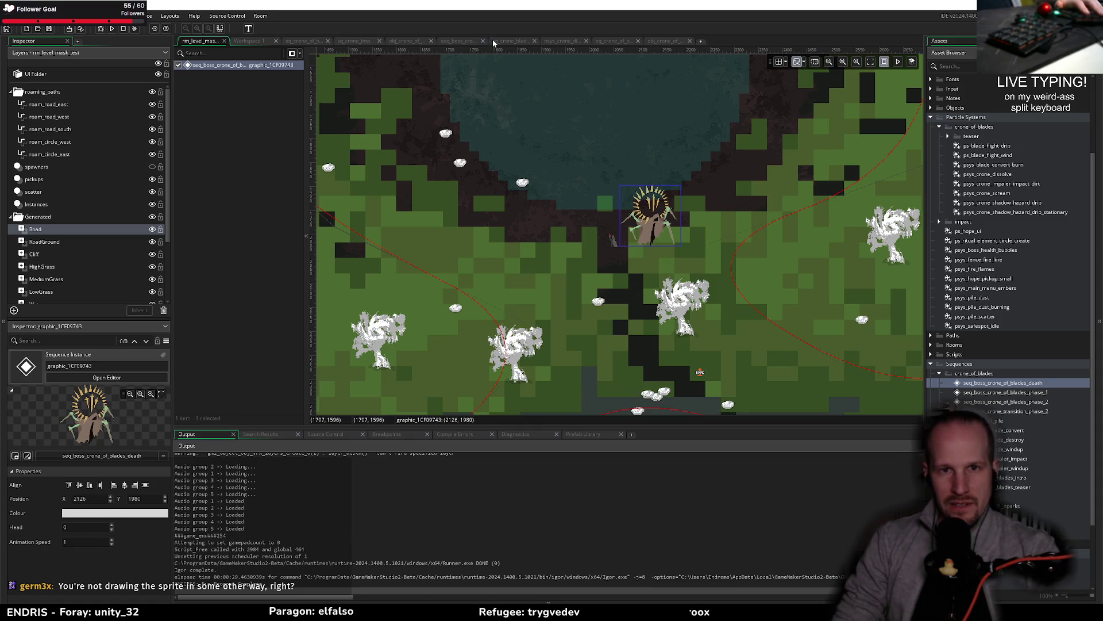
Cycle past the impaler events script to the obj_crone_of_blades code and list its events
{"action": "left_click", "coordinate": [458, 40]}
{"action": "left_click", "coordinate": [405, 40]}
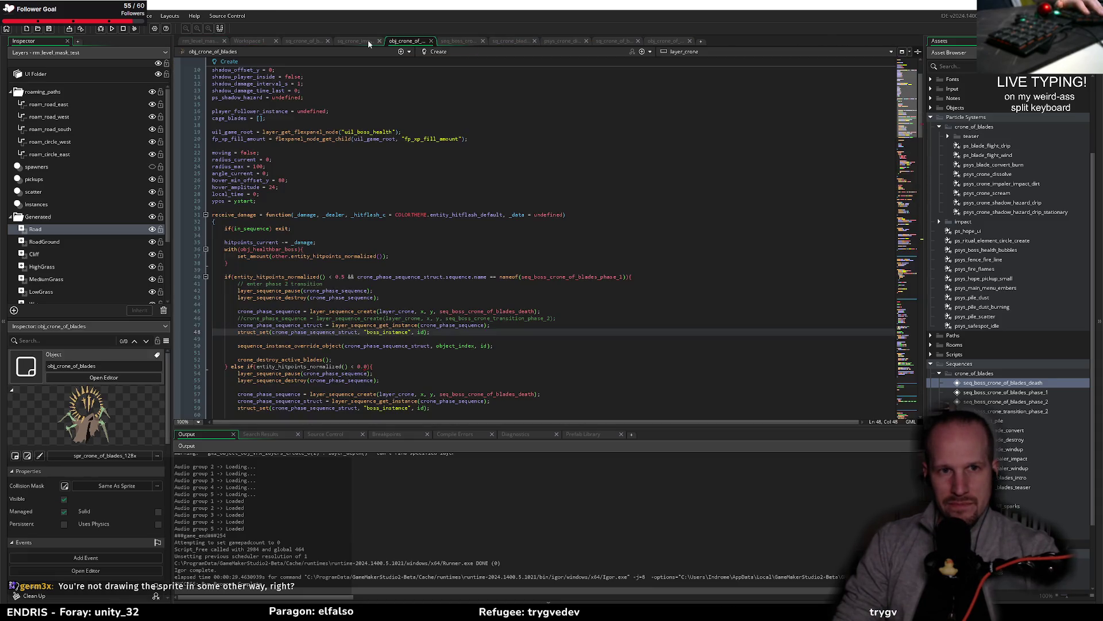
{"action": "left_click", "coordinate": [358, 41]}
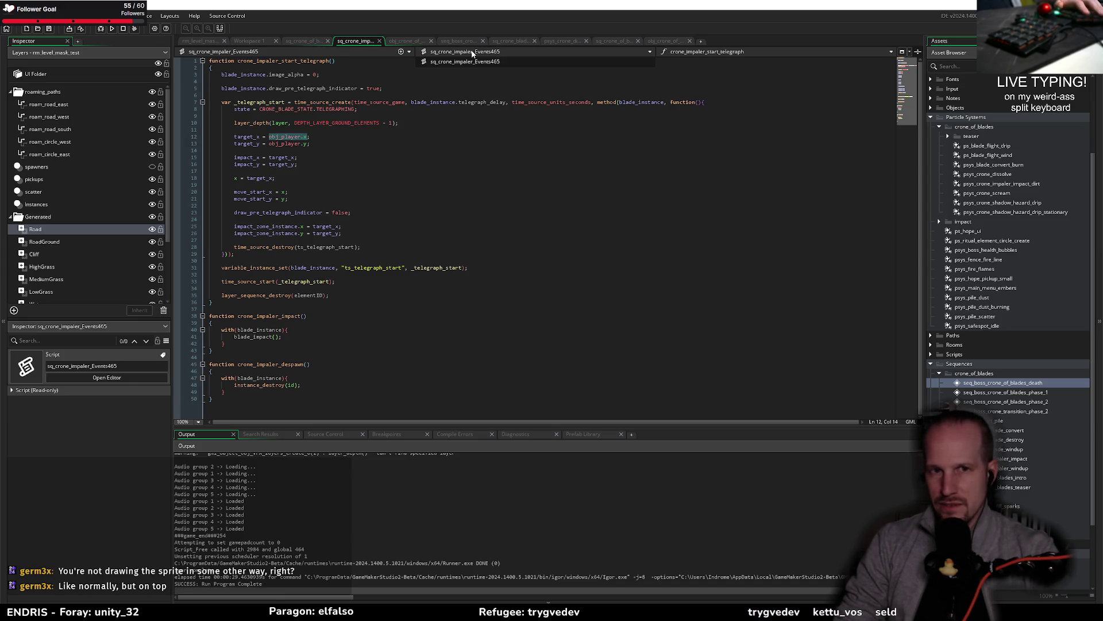
{"action": "left_click", "coordinate": [482, 116]}
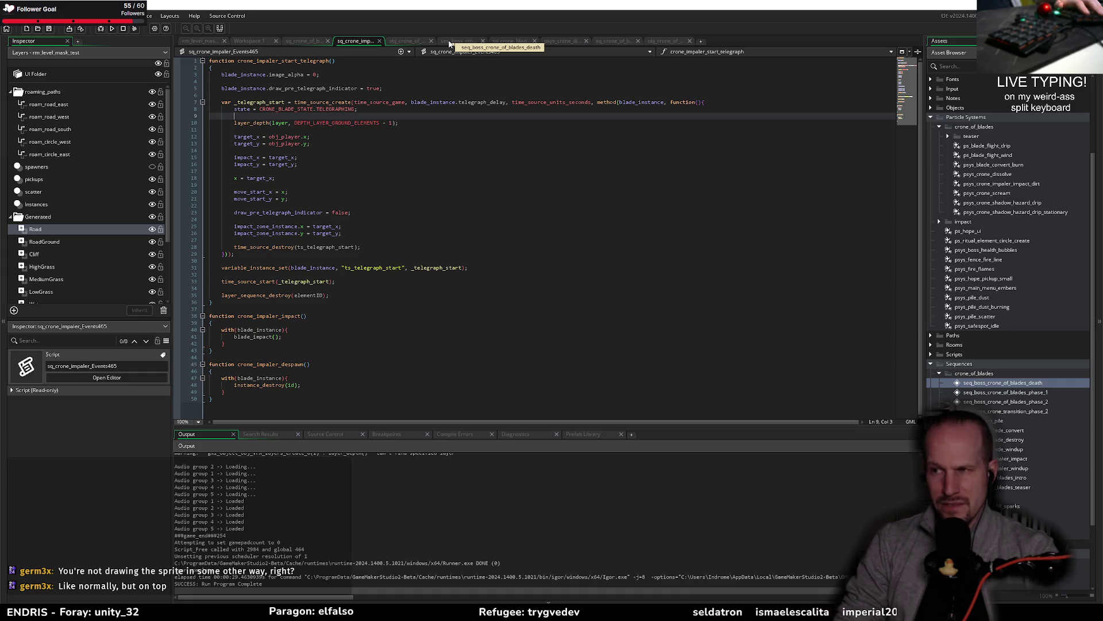
{"action": "left_click", "coordinate": [397, 42]}
{"action": "left_click", "coordinate": [583, 52]}
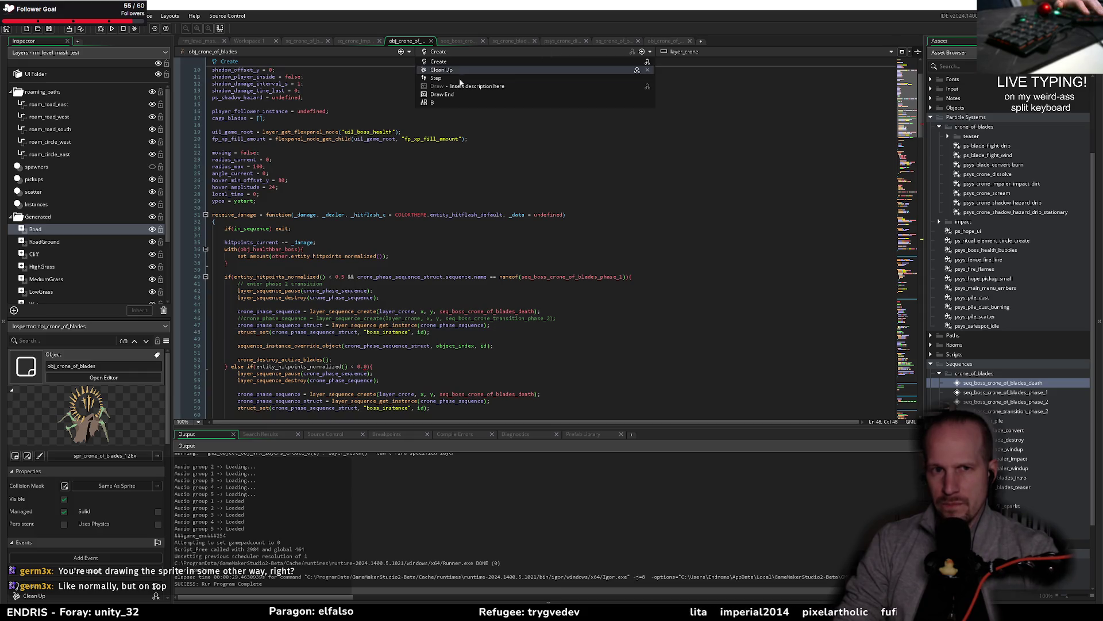
Show the crone's Draw event and compare its draw_self call with the parent obj_entity_base Draw event
{"action": "left_click", "coordinate": [473, 90]}
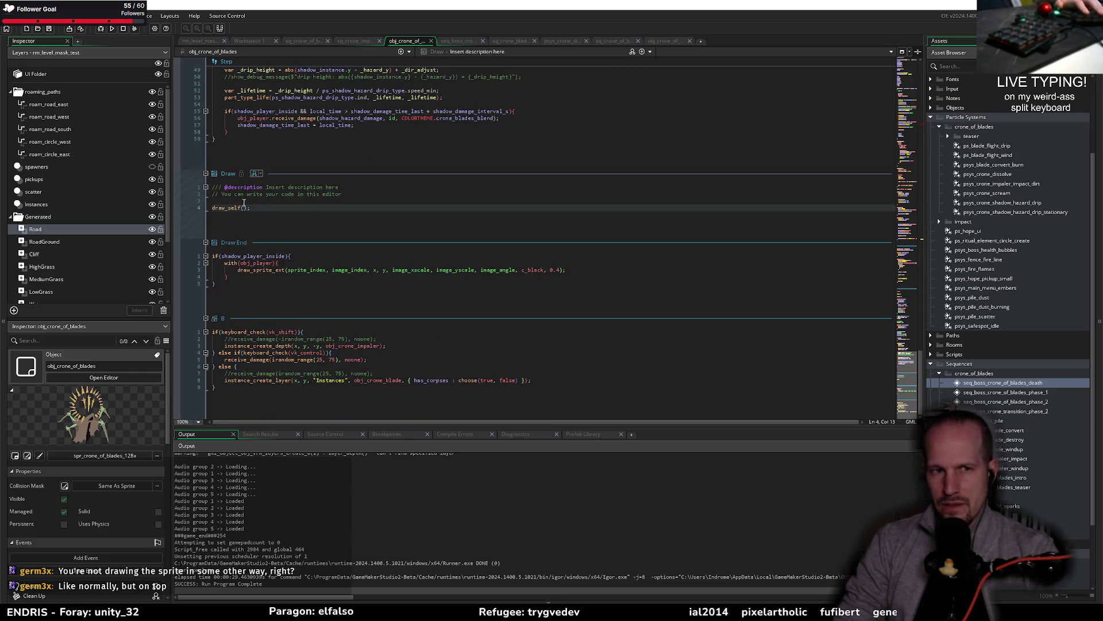
{"action": "double_click", "coordinate": [228, 210]}
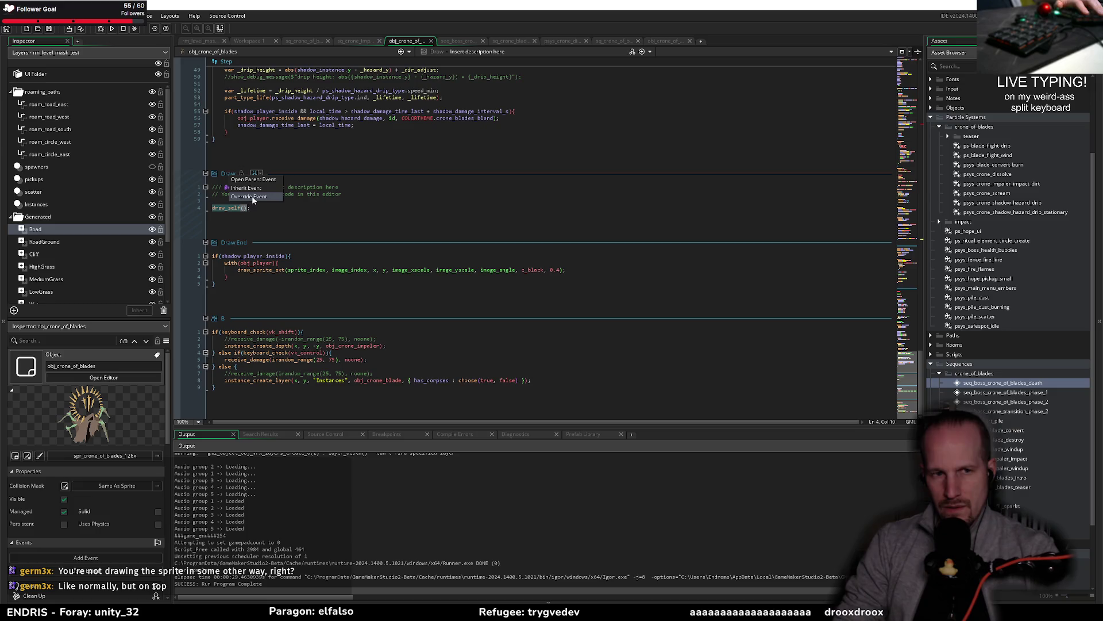
{"action": "left_click", "coordinate": [255, 180]}
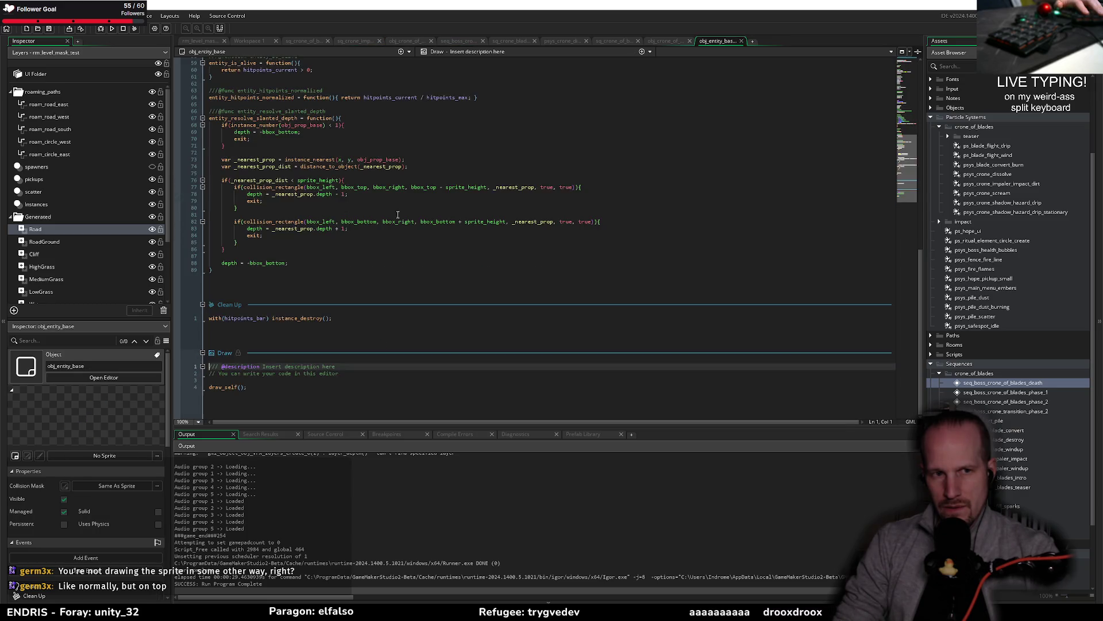
{"action": "left_click", "coordinate": [107, 376]}
{"action": "left_click", "coordinate": [741, 41]}
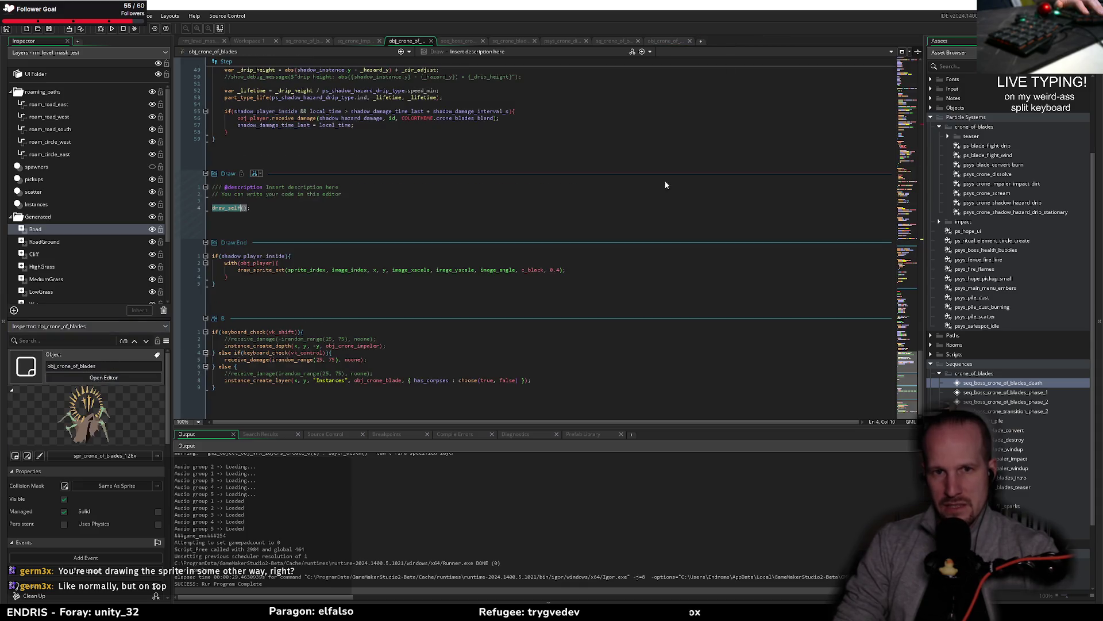
{"action": "left_click", "coordinate": [259, 207]}
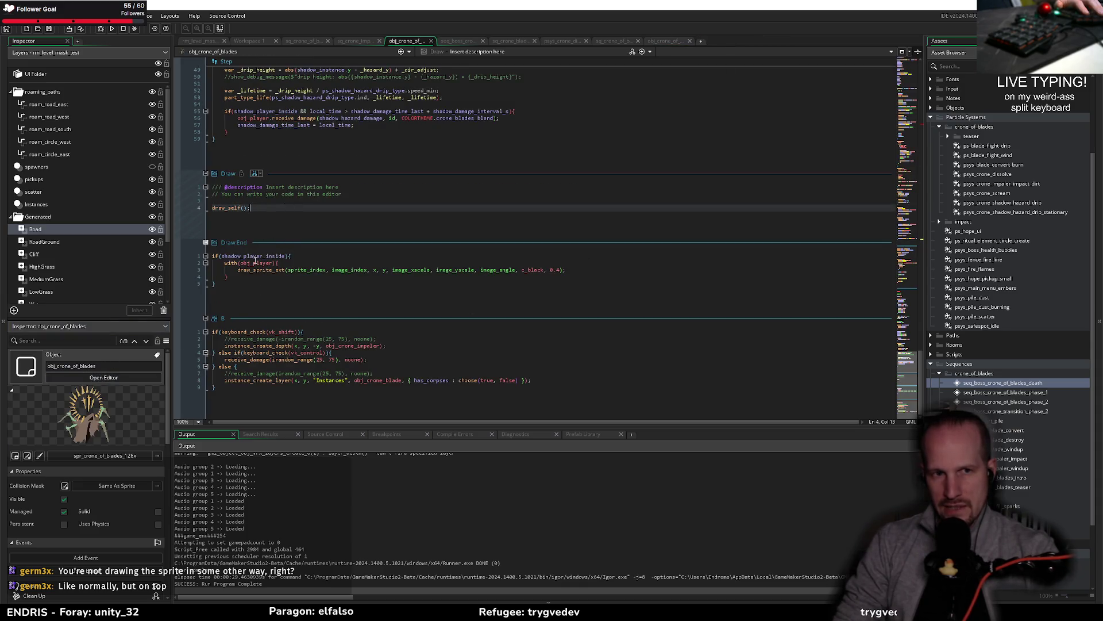
Search the project assets for 'obj_crone_bl'
{"action": "scroll", "coordinate": [270, 256], "scroll_direction": "up", "scroll_amount": 5}
{"action": "scroll", "coordinate": [285, 250], "scroll_direction": "up", "scroll_amount": 7}
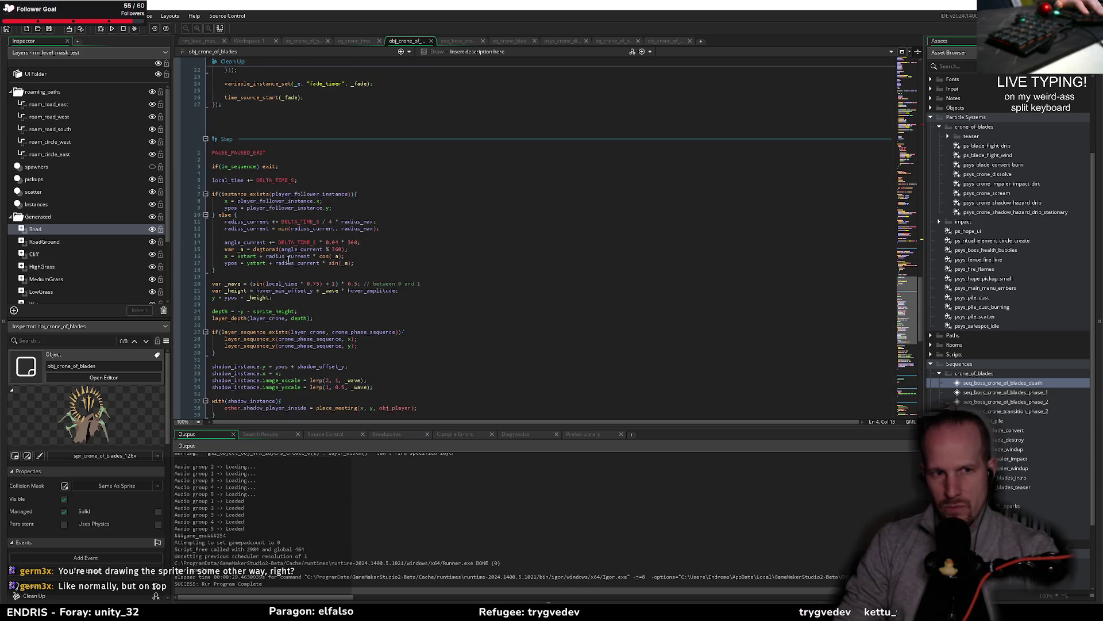
{"action": "scroll", "coordinate": [287, 262], "scroll_direction": "down", "scroll_amount": 10}
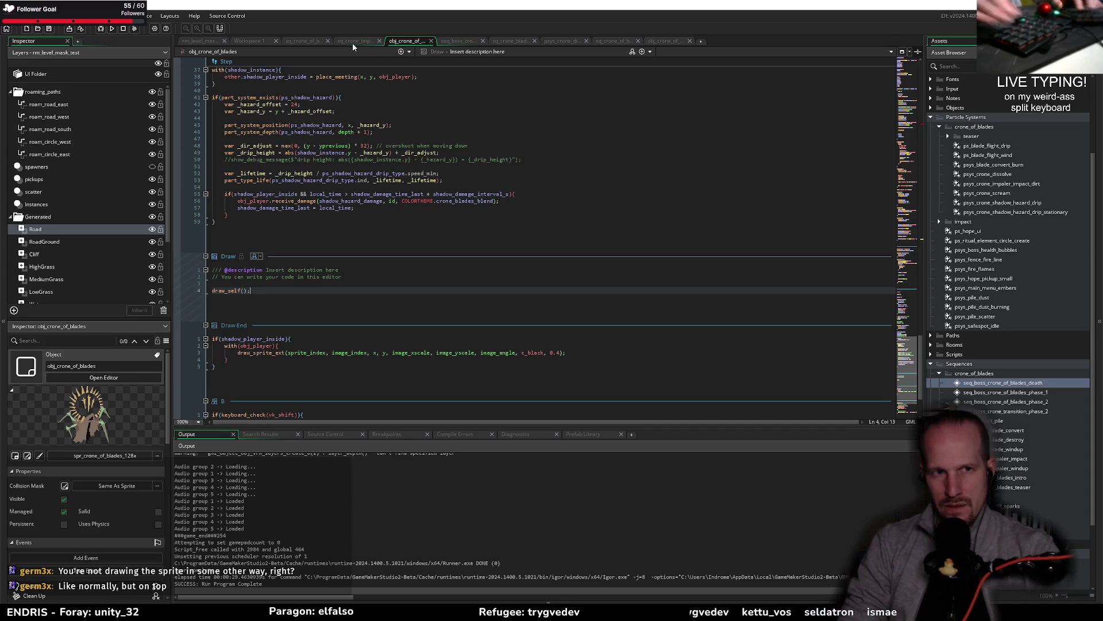
{"action": "key", "text": "ctrl+t"}
{"action": "type", "text": "obj_crone_bl"}
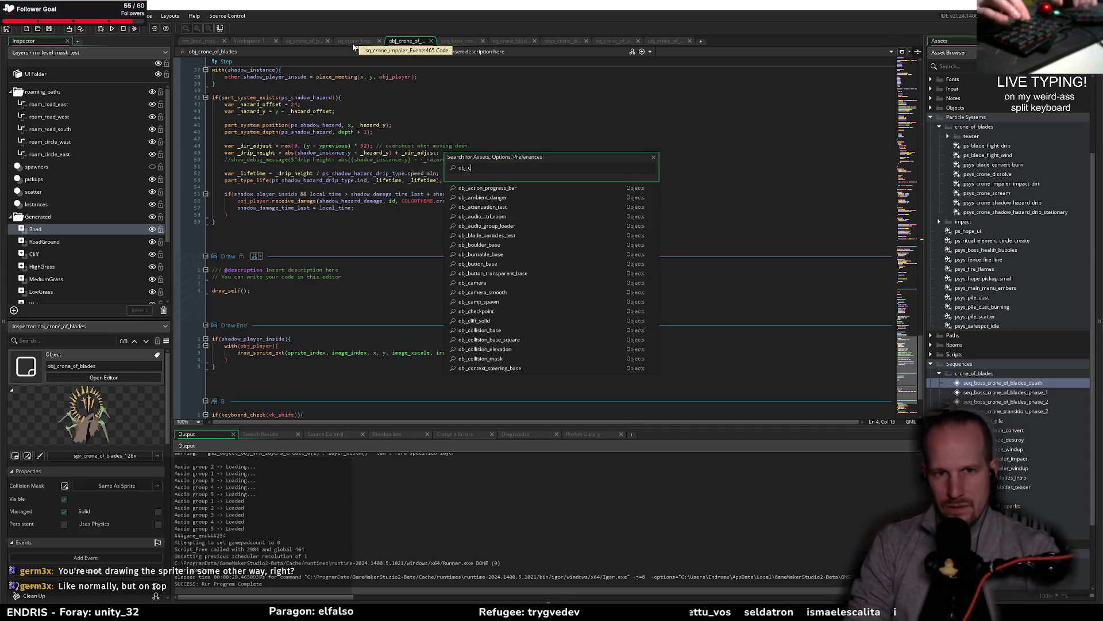
Open obj_crone_blade and inspect the draw_self() call in its Draw event
{"action": "key", "text": "Return"}
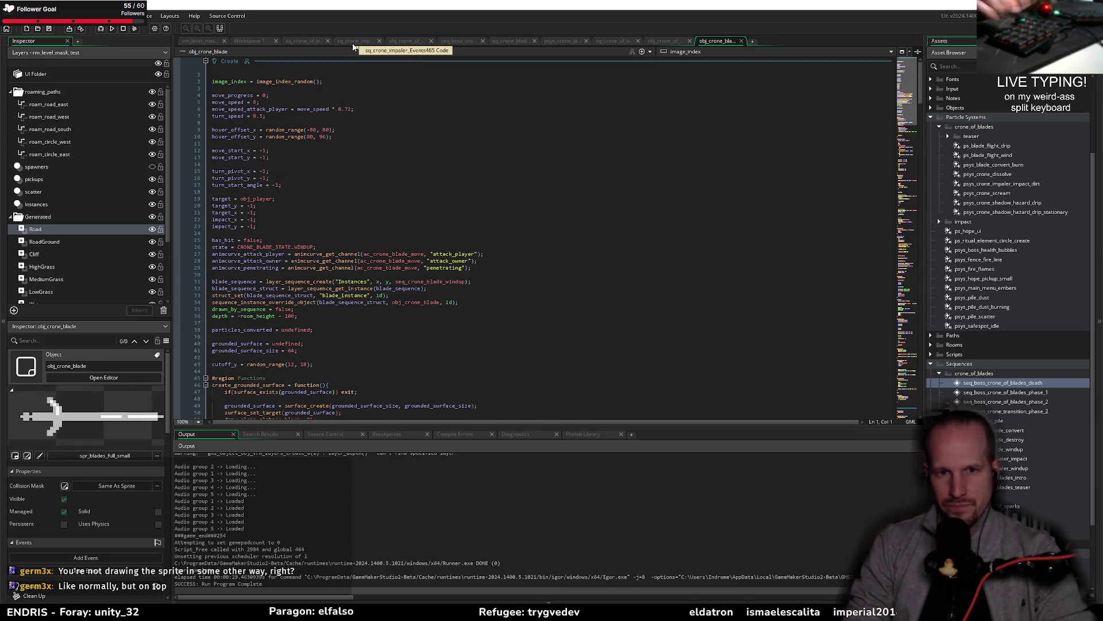
{"action": "scroll", "coordinate": [377, 267], "scroll_direction": "down", "scroll_amount": 15}
{"action": "left_click", "coordinate": [439, 51]}
{"action": "left_click", "coordinate": [440, 98]}
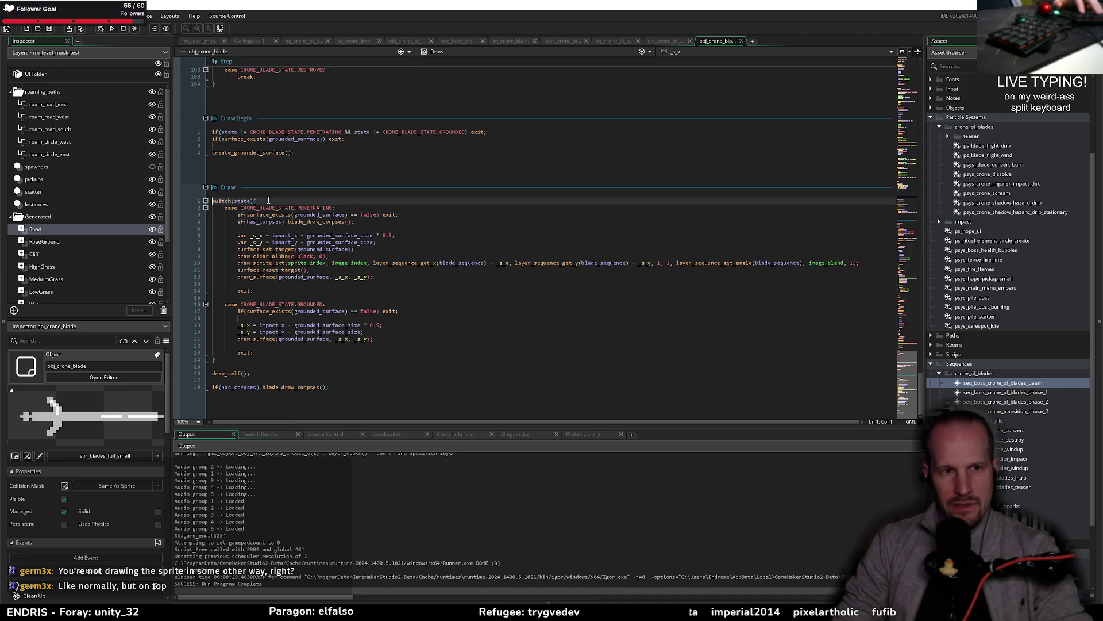
{"action": "left_click_drag", "start_coordinate": [250, 373], "coordinate": [212, 373]}
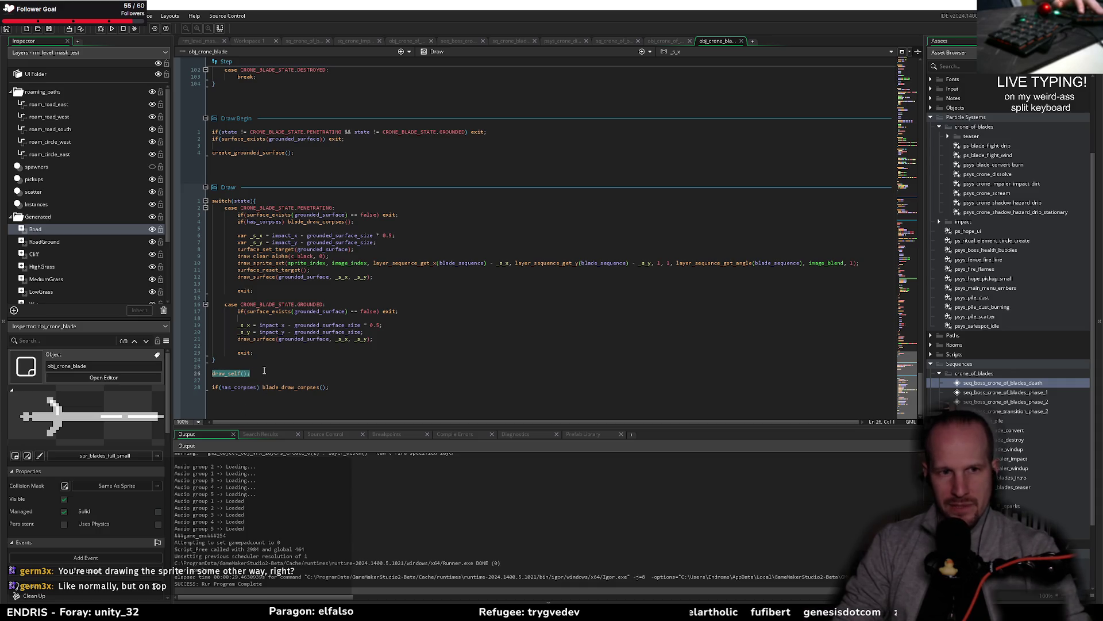
{"action": "key", "text": "Up"}
{"action": "left_click", "coordinate": [238, 373]}
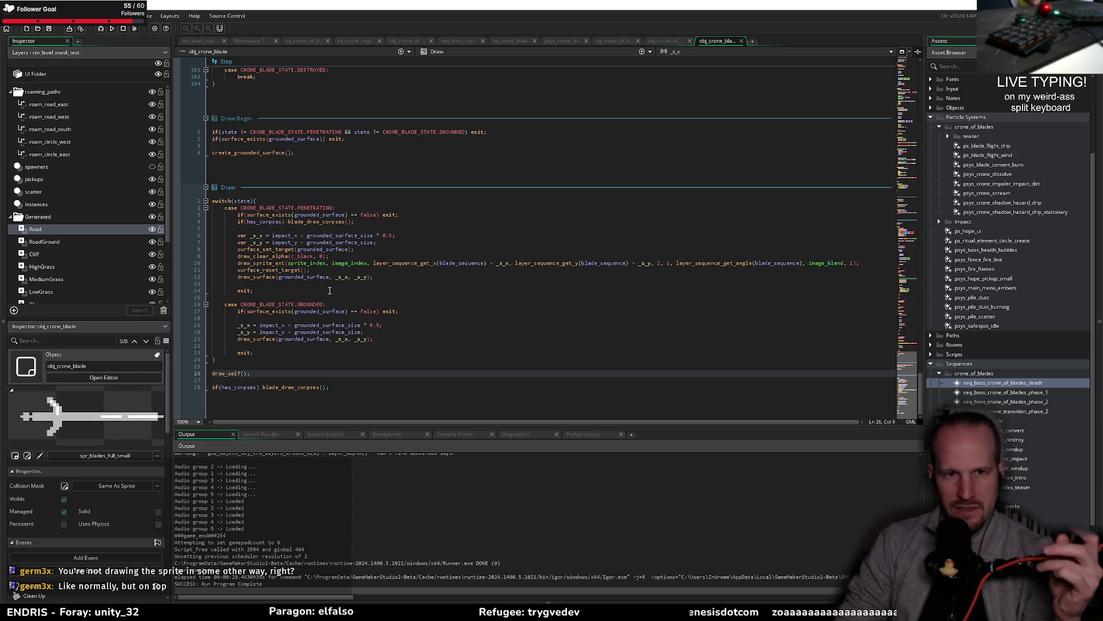
{"action": "scroll", "coordinate": [362, 280], "scroll_direction": "up", "scroll_amount": 15}
{"action": "scroll", "coordinate": [361, 280], "scroll_direction": "down", "scroll_amount": 15}
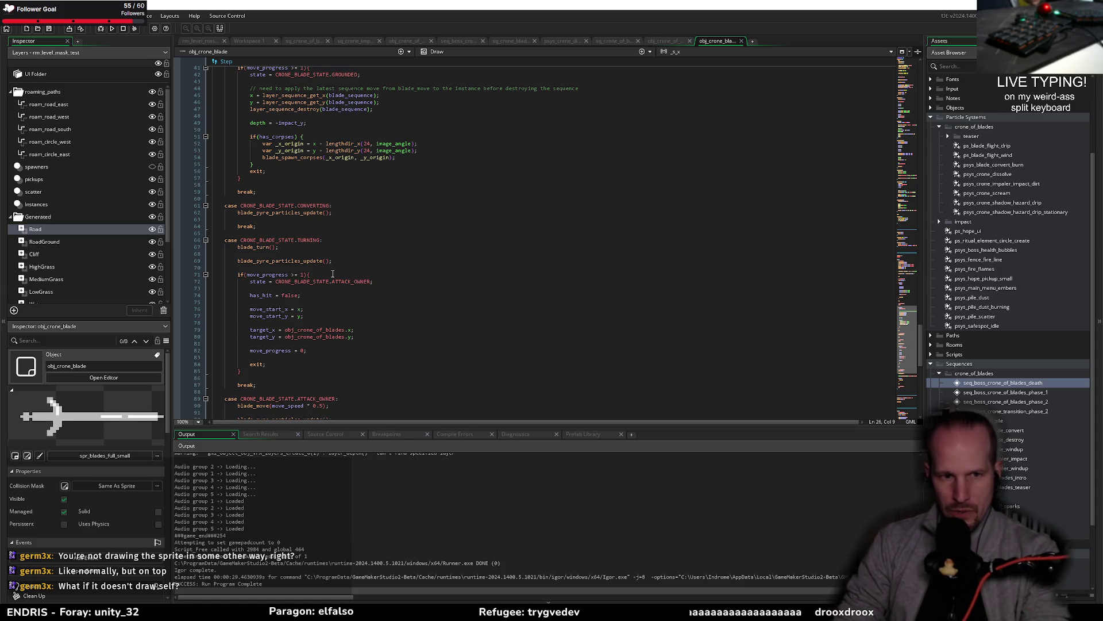
Return to the boss's Create code and select the seq_crone_blade_destroy reference on line 80
{"action": "left_click", "coordinate": [349, 41]}
{"action": "left_click", "coordinate": [407, 41]}
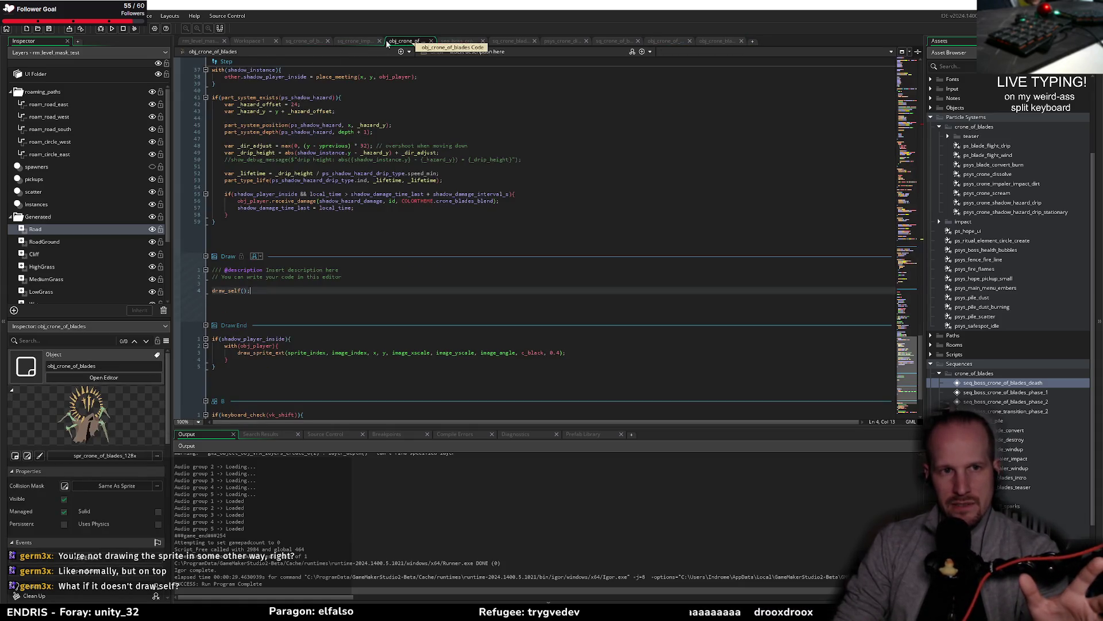
{"action": "scroll", "coordinate": [392, 201], "scroll_direction": "down", "scroll_amount": 20}
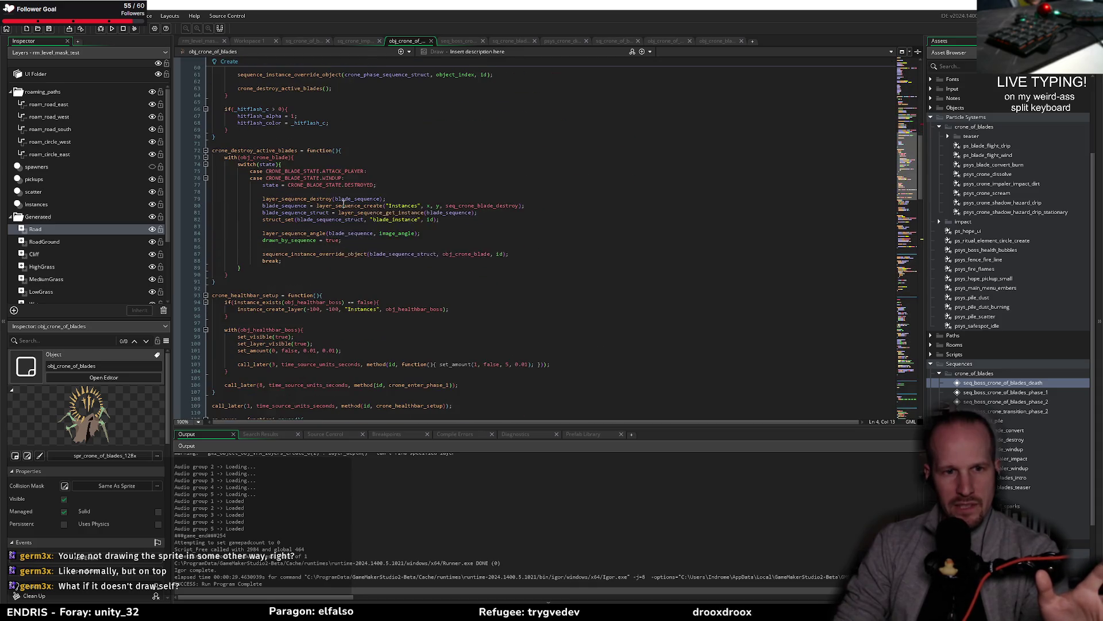
{"action": "left_click", "coordinate": [504, 205]}
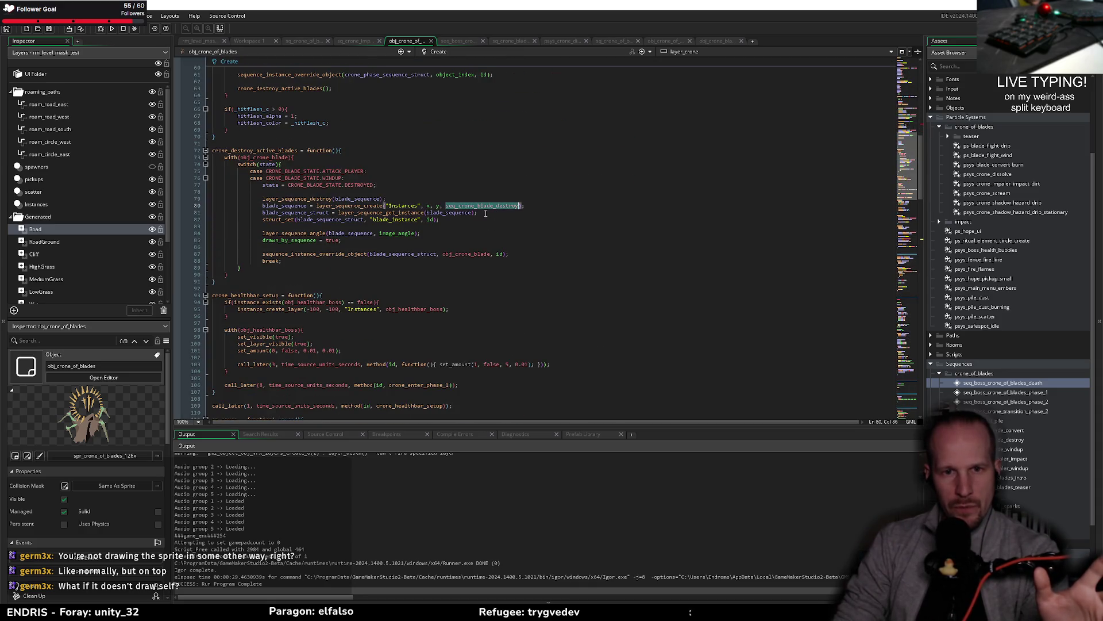
Open the seq_crone_blade_destroy sequence from its code reference
{"action": "middle_click", "coordinate": [503, 205]}
{"action": "scroll", "coordinate": [571, 184], "scroll_direction": "up", "scroll_amount": 4}
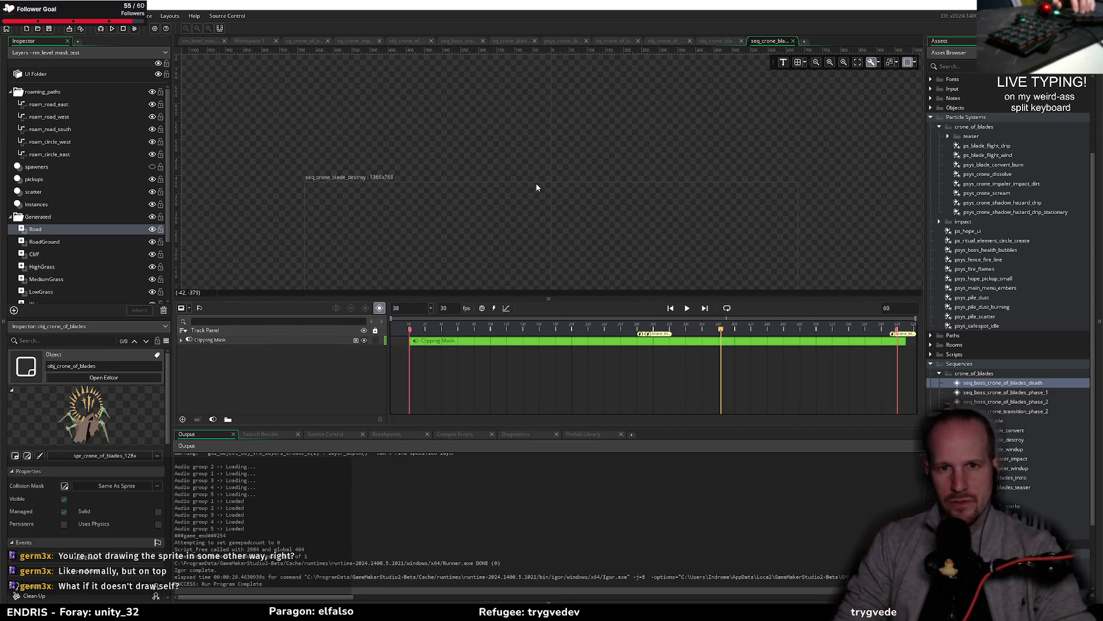
{"action": "scroll", "coordinate": [588, 105], "scroll_direction": "up", "scroll_amount": 2}
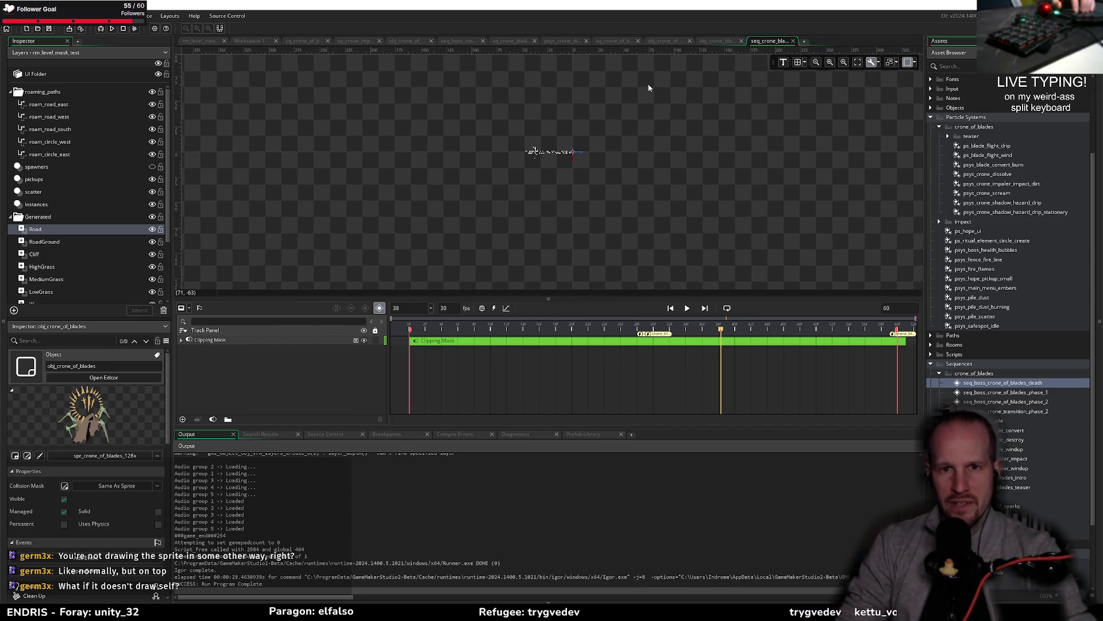
{"action": "scroll", "coordinate": [574, 244], "scroll_direction": "down", "scroll_amount": 3}
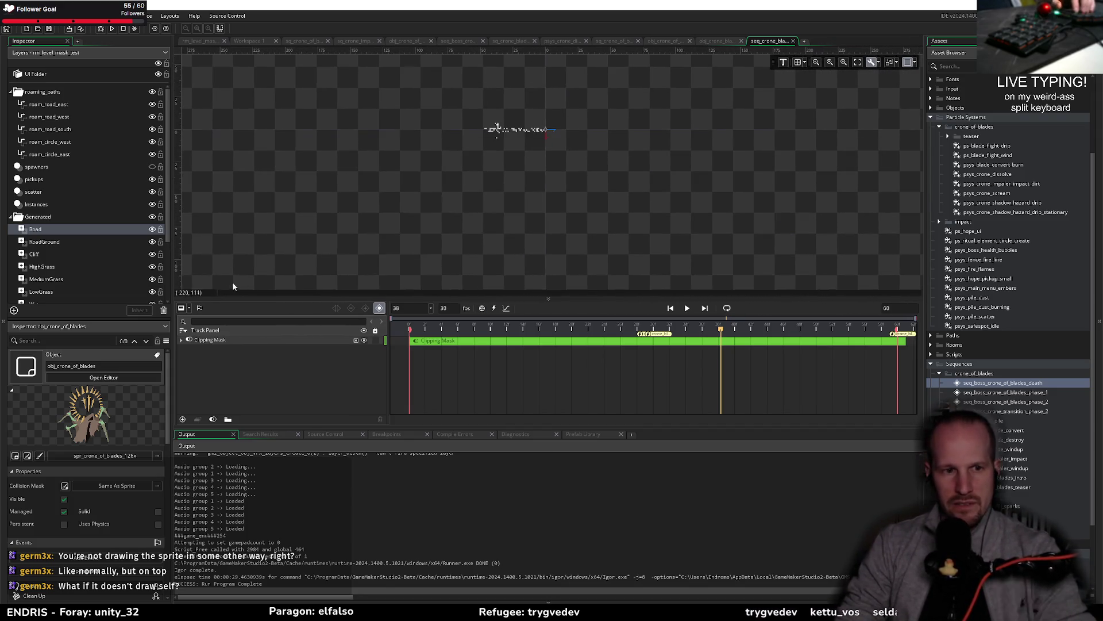
Expand the Clipping Mask, Mask and Subject tracks to inspect spr_dissolve_mask_64x, then run the game
{"action": "left_click", "coordinate": [181, 340]}
{"action": "left_click", "coordinate": [190, 349]}
{"action": "left_click", "coordinate": [221, 358]}
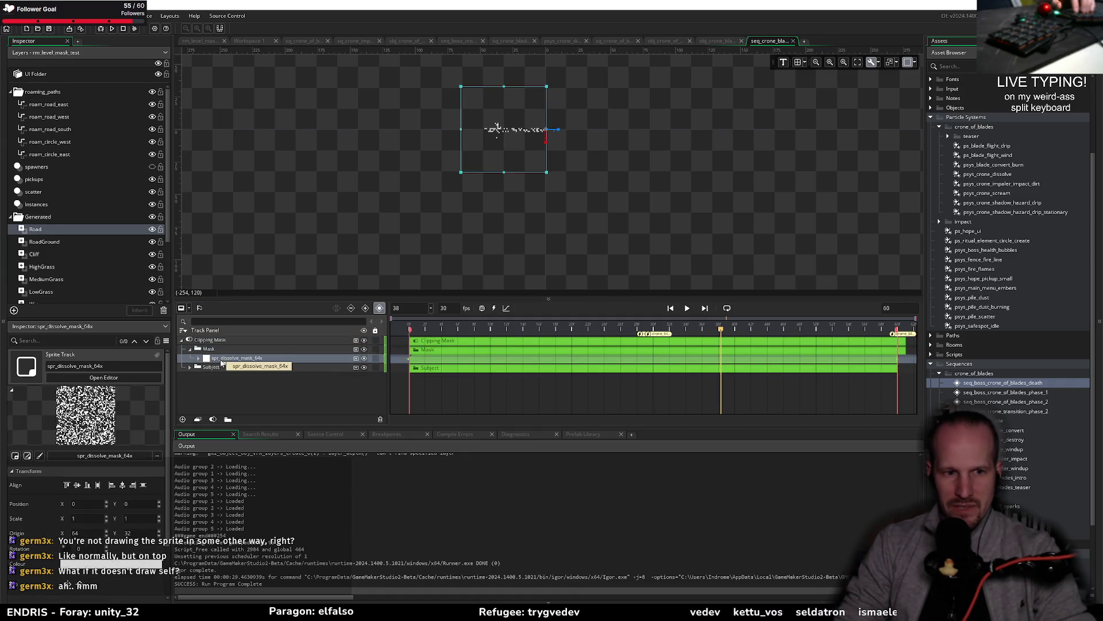
{"action": "left_click", "coordinate": [190, 368]}
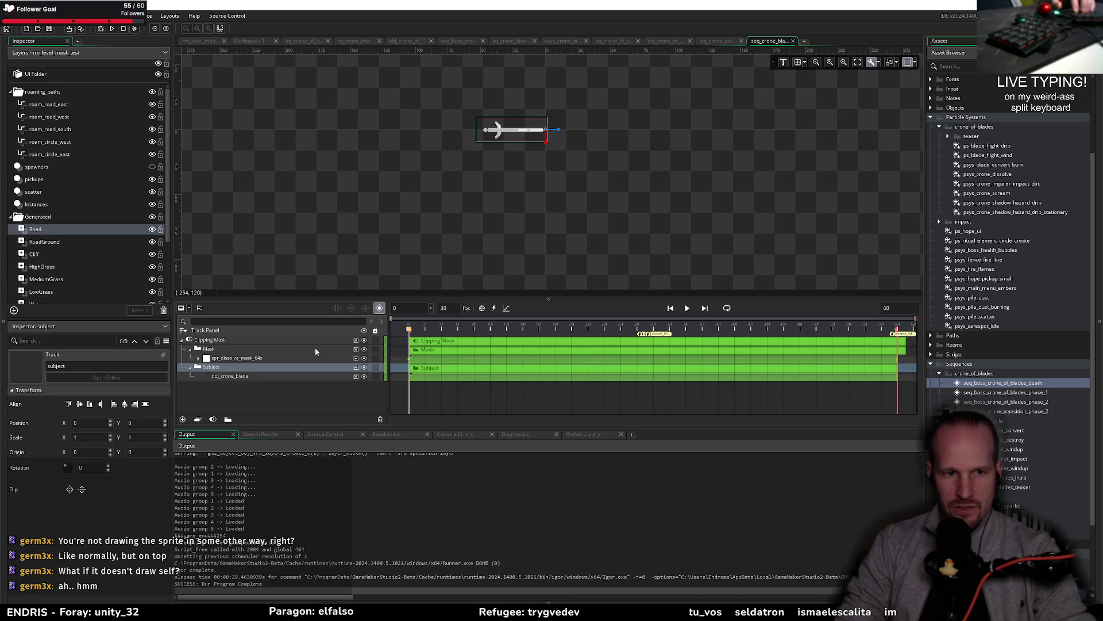
{"action": "left_click", "coordinate": [198, 358]}
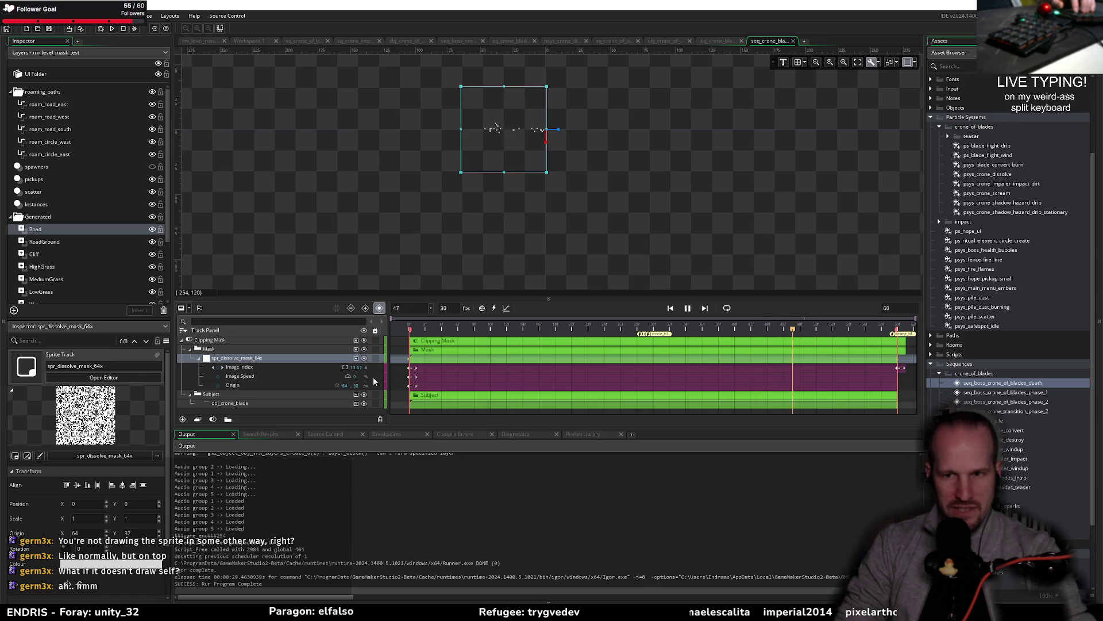
{"action": "left_click", "coordinate": [109, 29]}
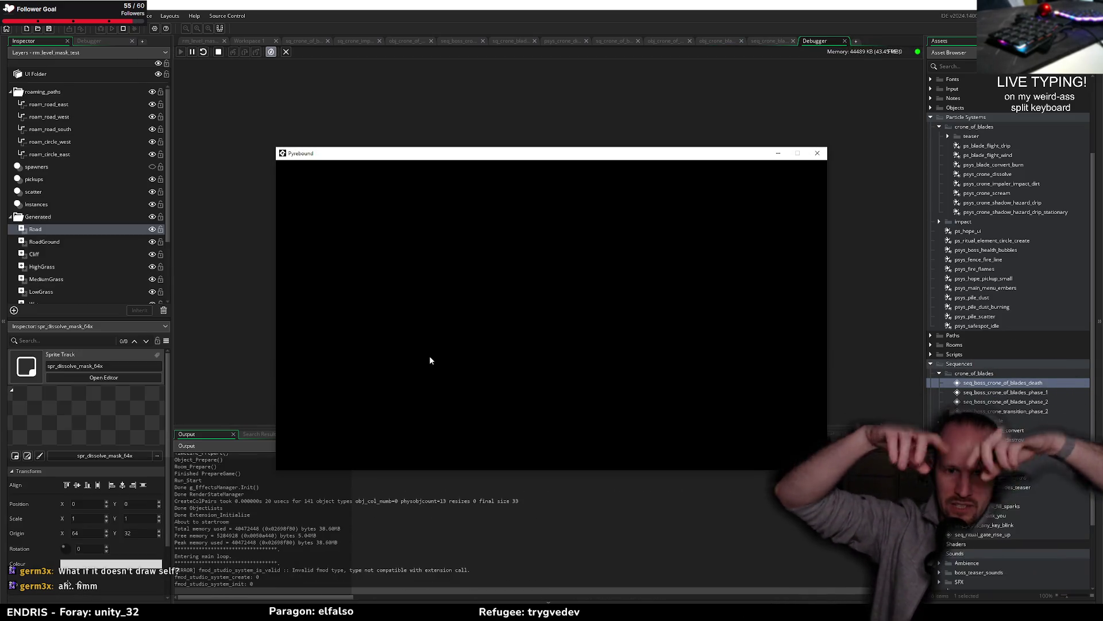
Hot-swap the code, delete seq_boss_crone_of_blades_death from rm_level_mask_test, and relaunch with F6 debugging
{"action": "key", "text": "Return"}
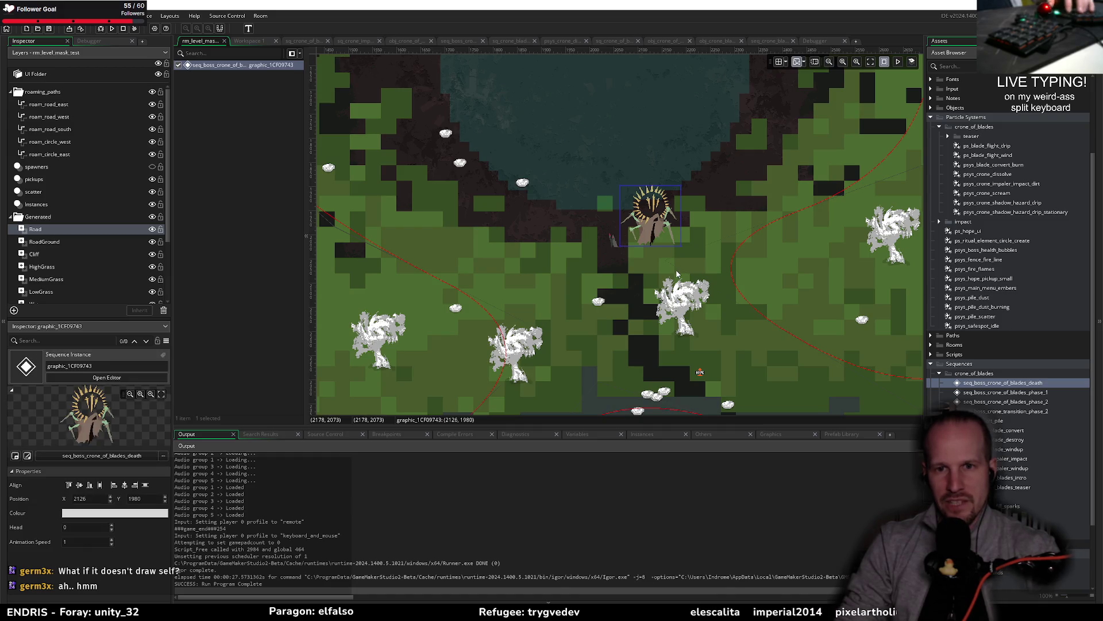
{"action": "key", "text": "Delete"}
{"action": "key", "text": "F6"}
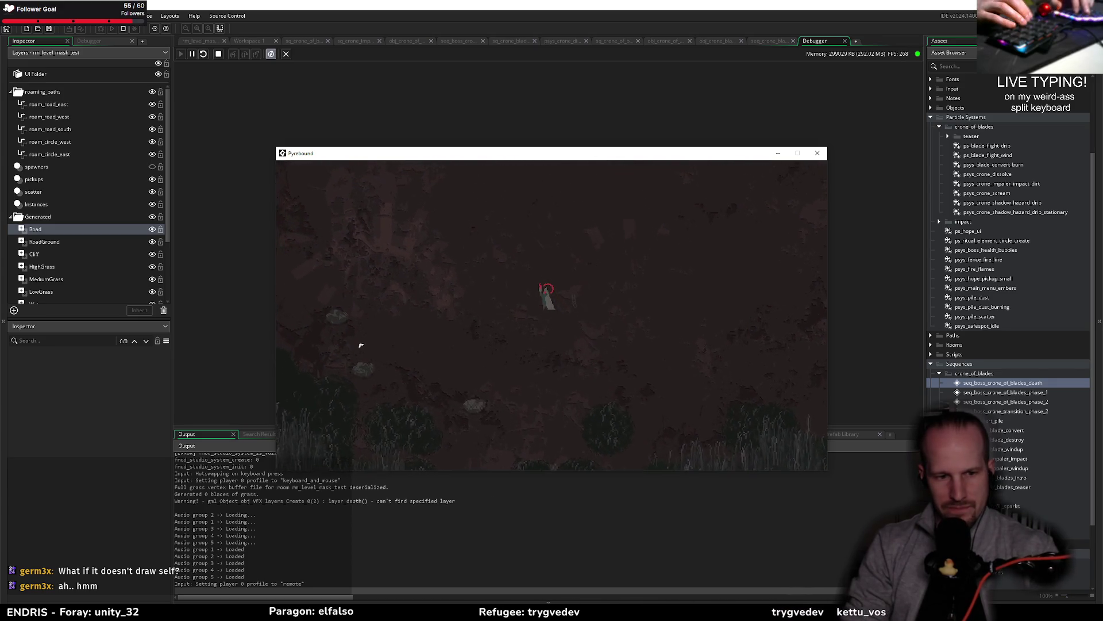
Move around the arena and attack the Crone of Blades using W, S and D, then stop the game
{"action": "key", "text": "s"}
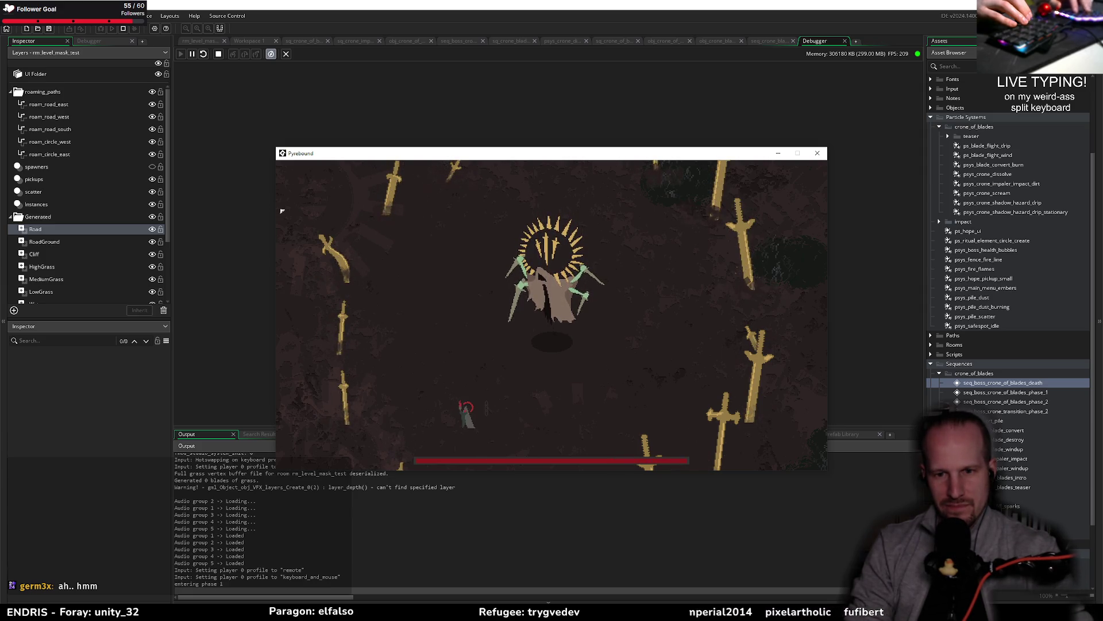
{"action": "key", "text": "w"}
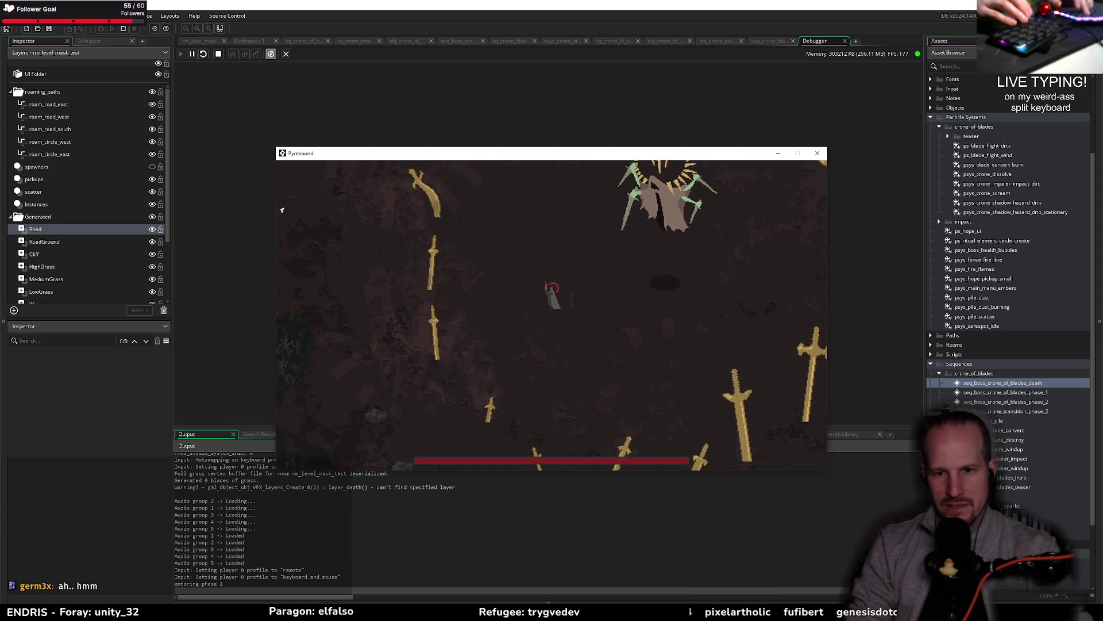
{"action": "key", "text": "w"}
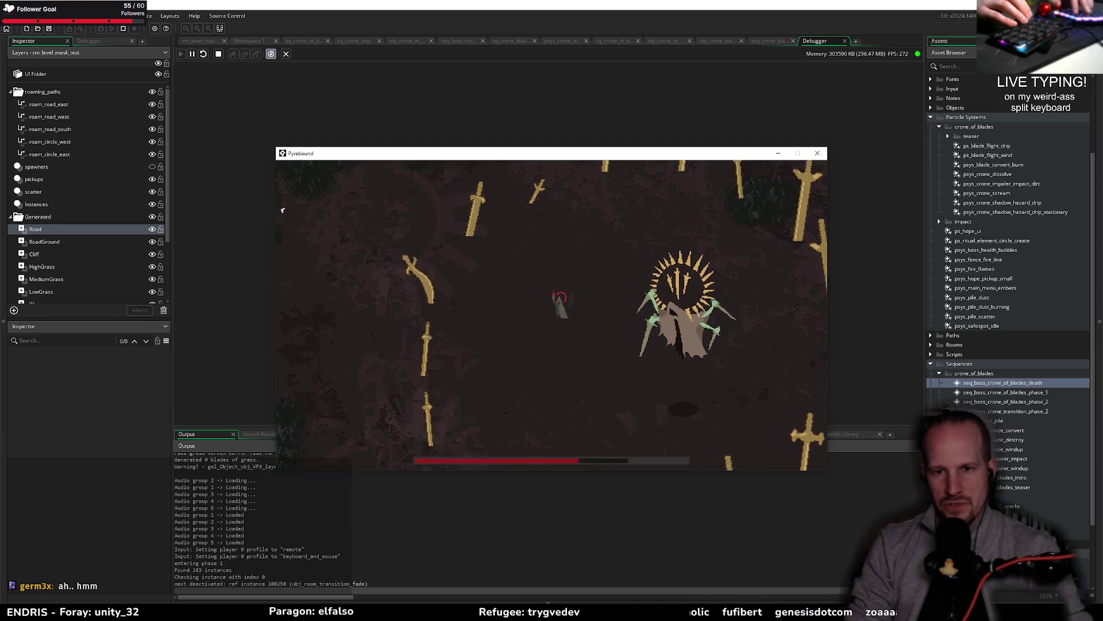
{"action": "key", "text": "s"}
{"action": "key", "text": "d"}
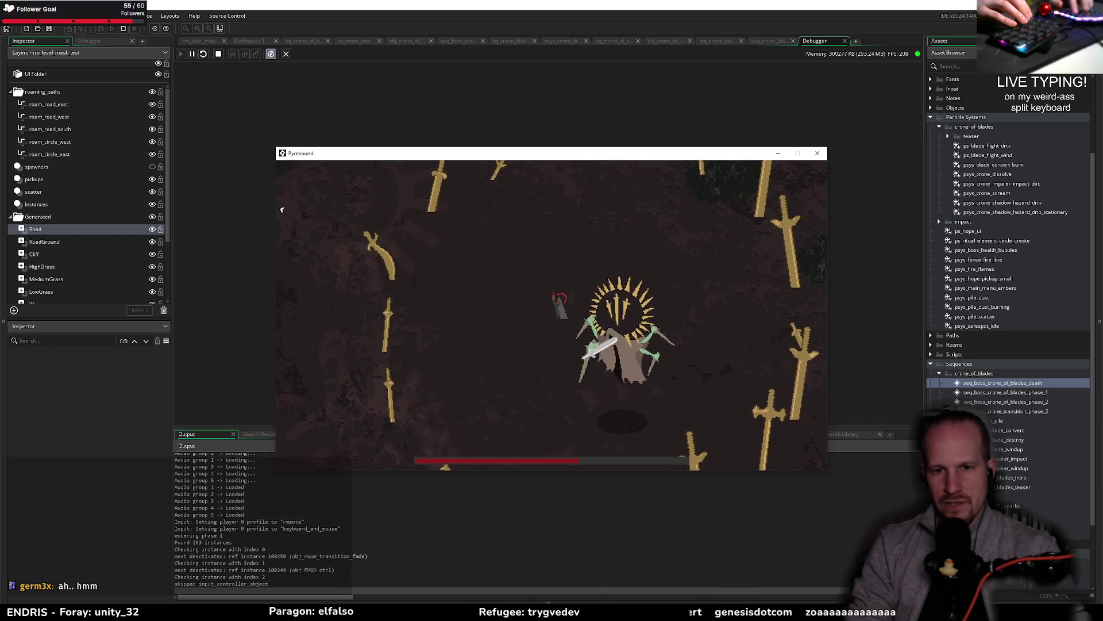
{"action": "key", "text": "d"}
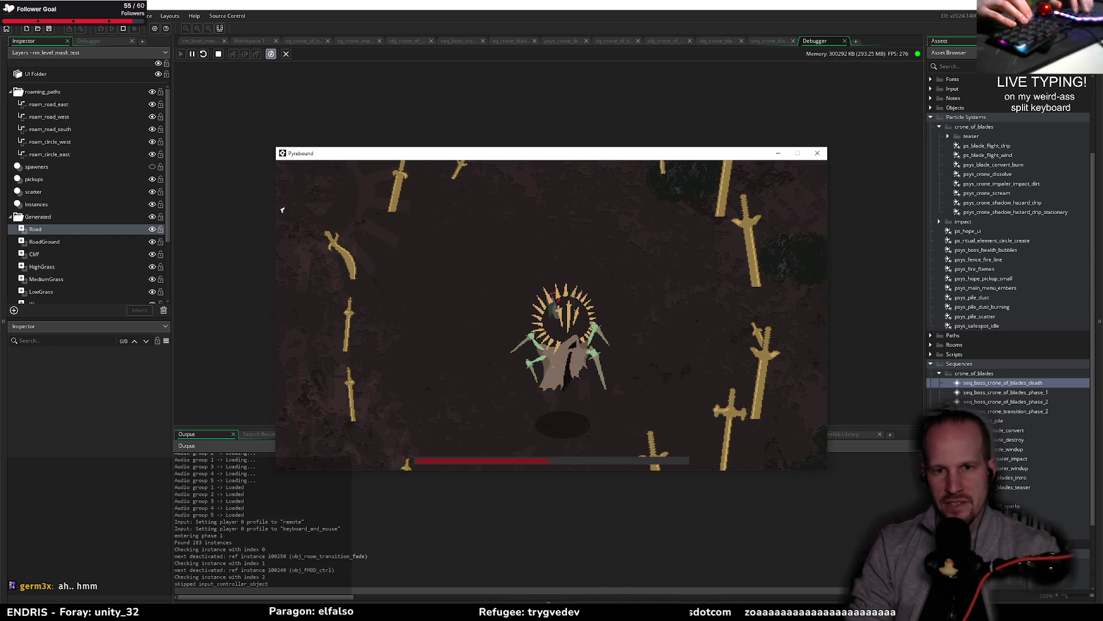
{"action": "key", "text": "d"}
{"action": "key", "text": "s"}
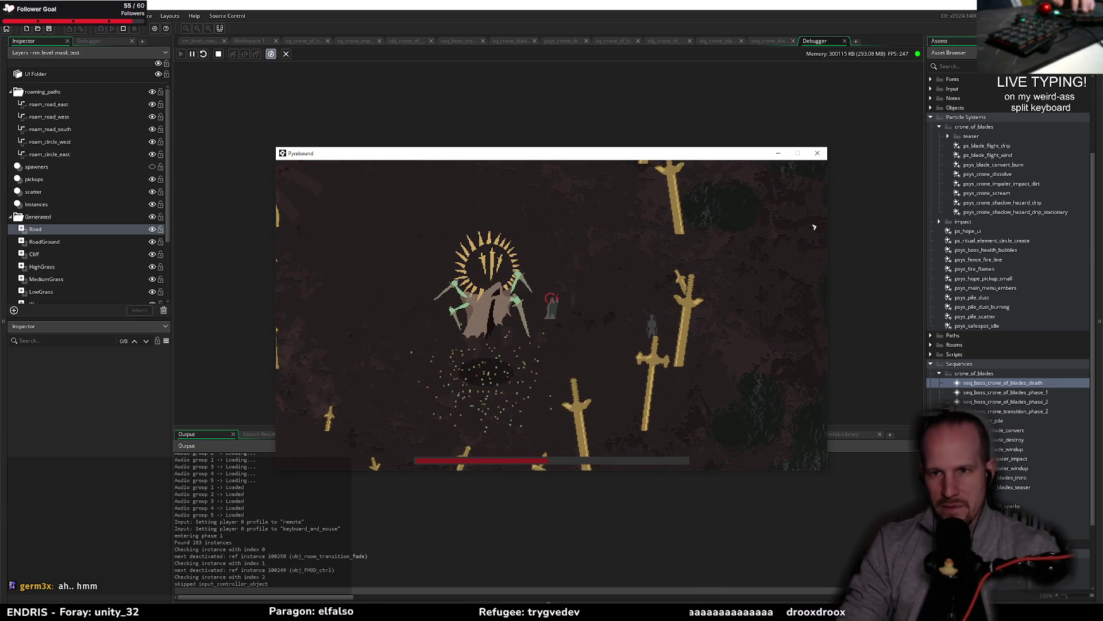
{"action": "left_click", "coordinate": [818, 153]}
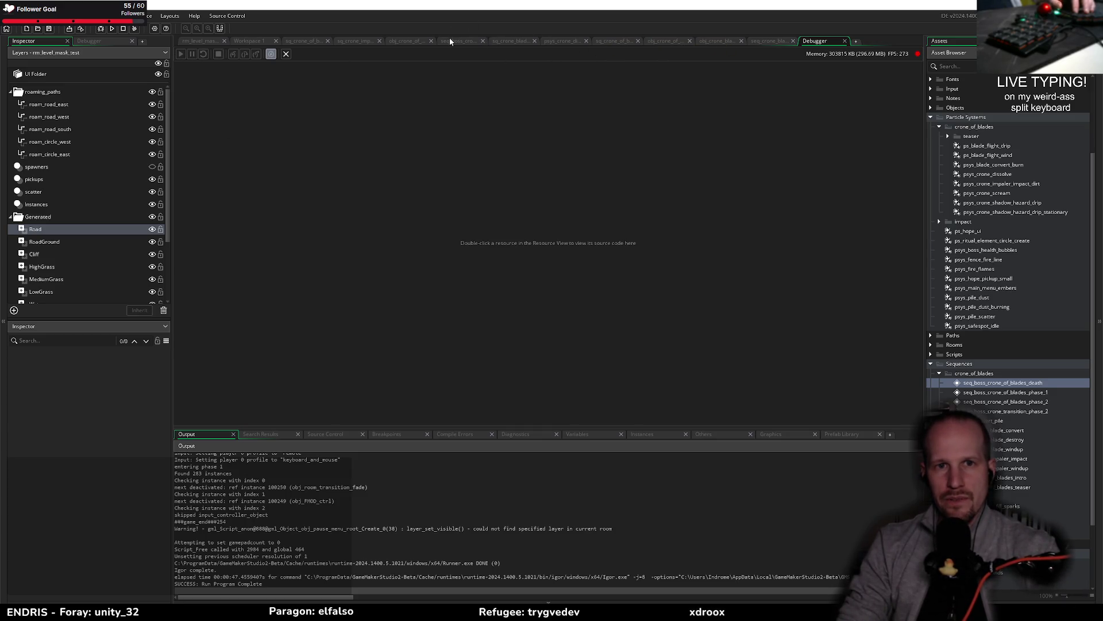
Open the obj_crone_of_blades code and highlight the in_sequence variable on line 33
{"action": "left_click", "coordinate": [413, 41]}
{"action": "left_click", "coordinate": [288, 240]}
{"action": "scroll", "coordinate": [280, 326], "scroll_direction": "up", "scroll_amount": 15}
{"action": "scroll", "coordinate": [279, 326], "scroll_direction": "down", "scroll_amount": 8}
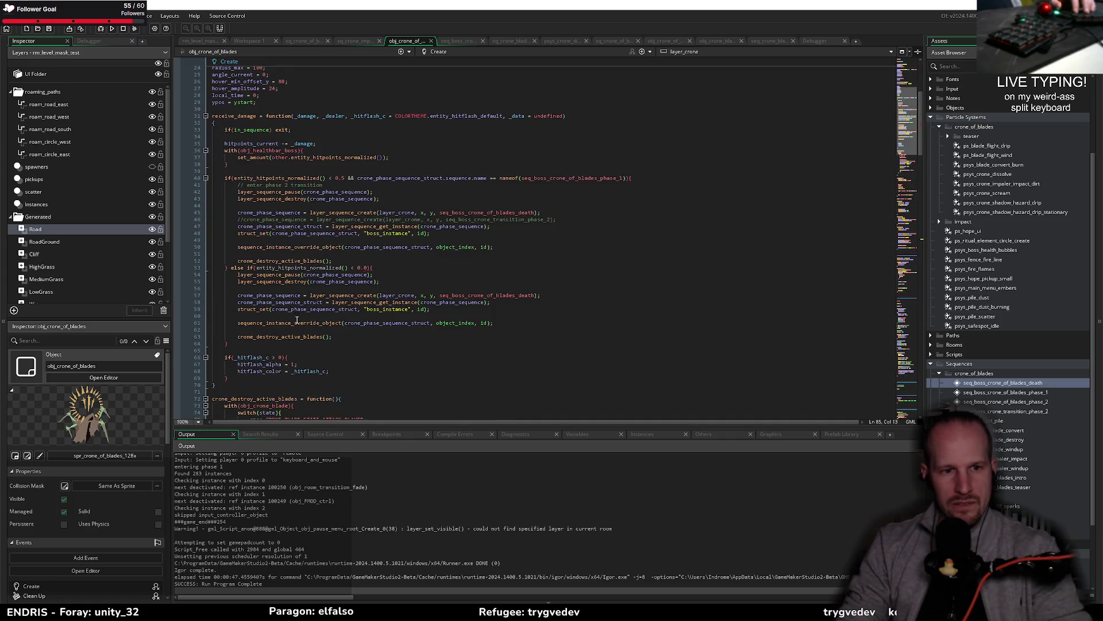
{"action": "left_click", "coordinate": [248, 130]}
{"action": "double_click", "coordinate": [248, 131]}
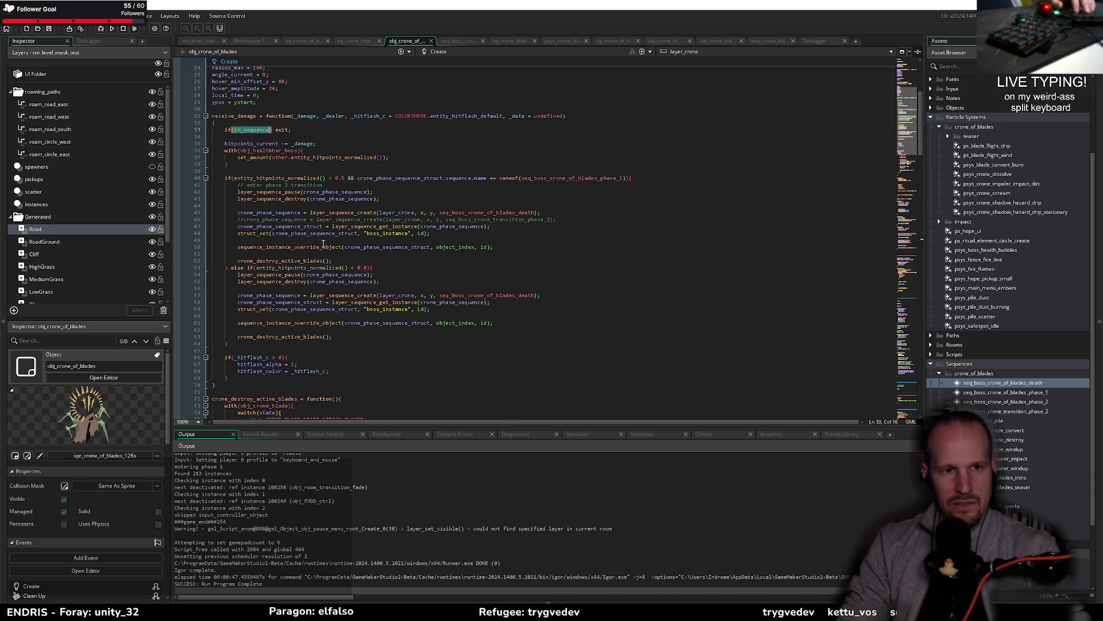
{"action": "left_click", "coordinate": [293, 129]}
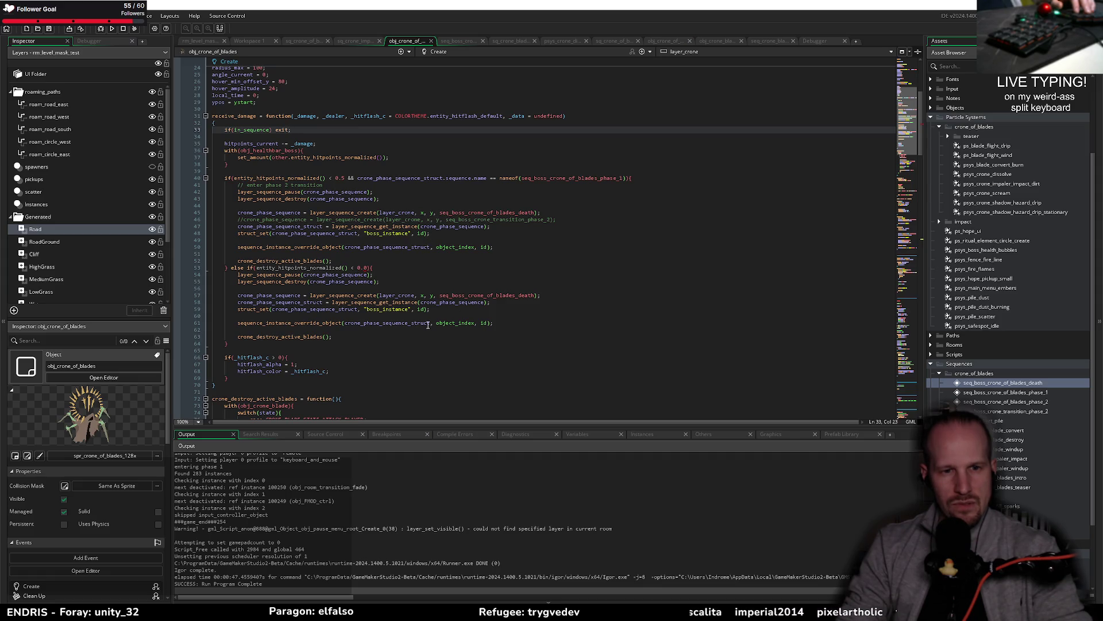
Scroll to the Step event, highlight every use of ps_shadow_hazard, then switch to the browser
{"action": "left_click", "coordinate": [258, 131]}
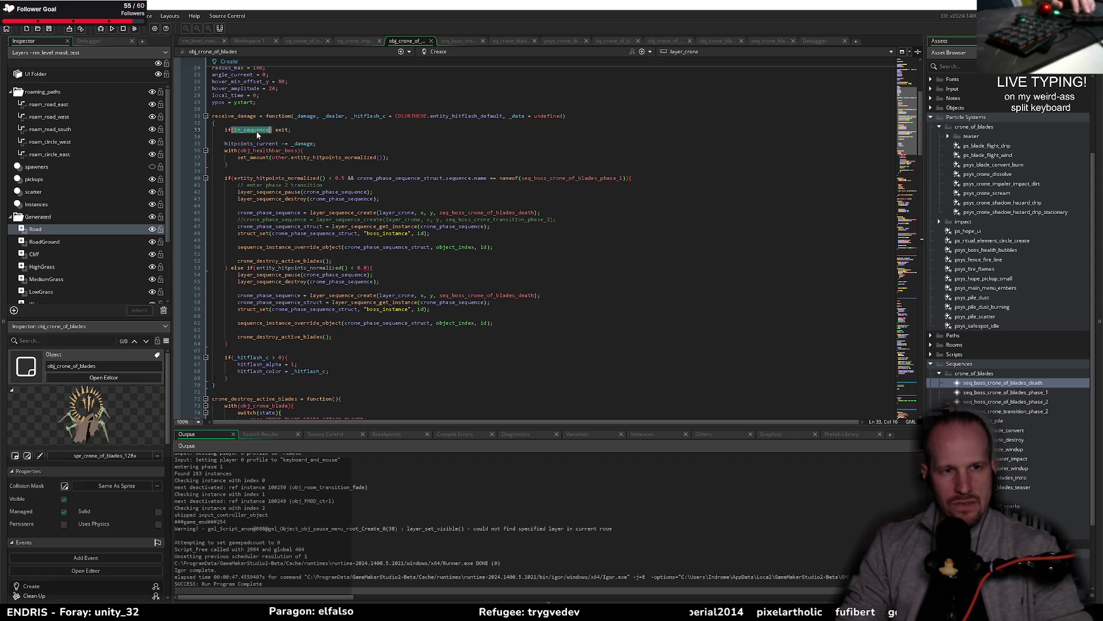
{"action": "scroll", "coordinate": [334, 315], "scroll_direction": "down", "scroll_amount": 20}
{"action": "scroll", "coordinate": [333, 316], "scroll_direction": "down", "scroll_amount": 8}
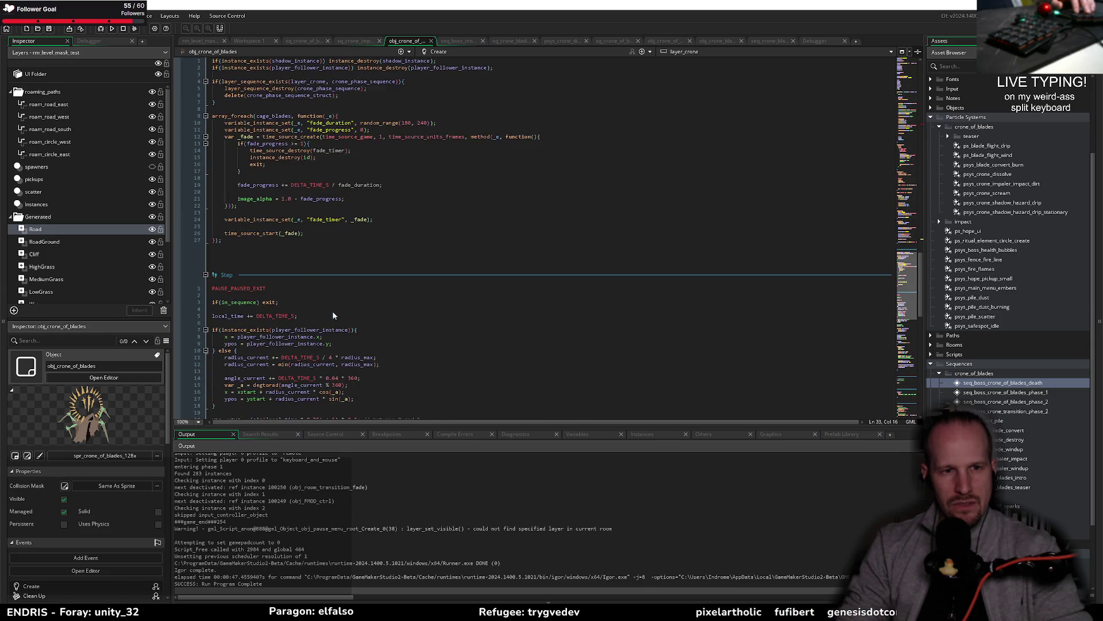
{"action": "left_click", "coordinate": [246, 305]}
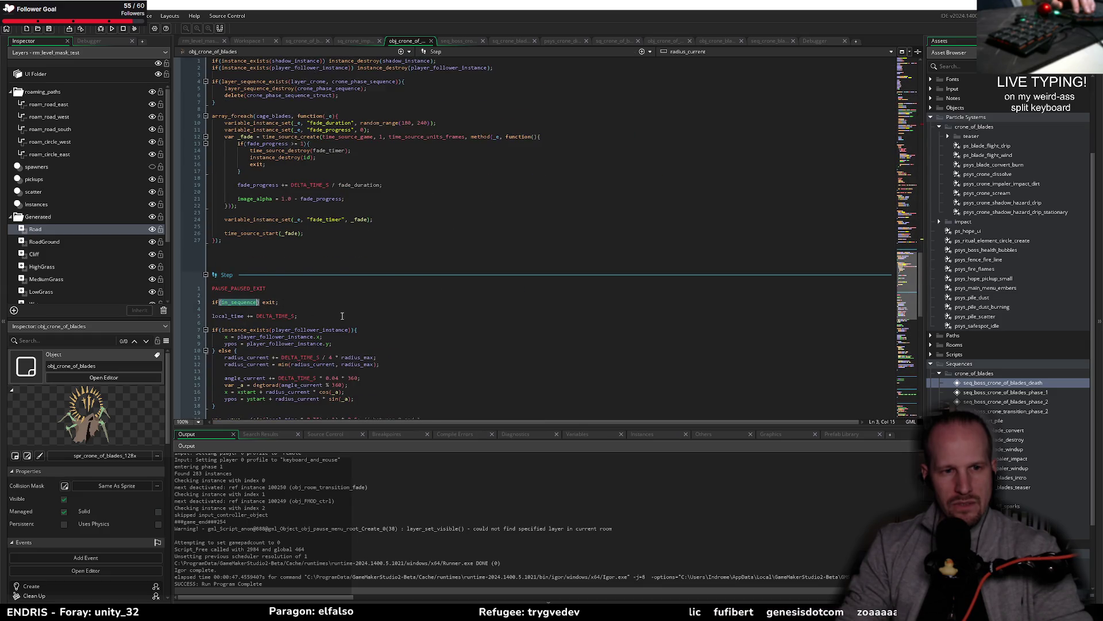
{"action": "scroll", "coordinate": [298, 297], "scroll_direction": "down", "scroll_amount": 15}
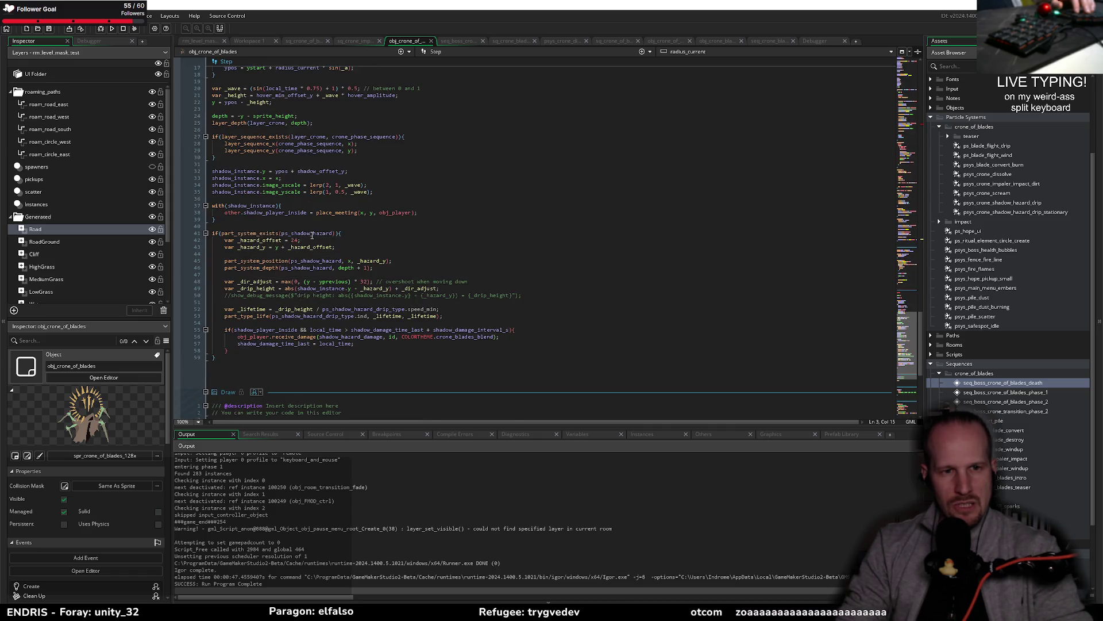
{"action": "double_click", "coordinate": [307, 233]}
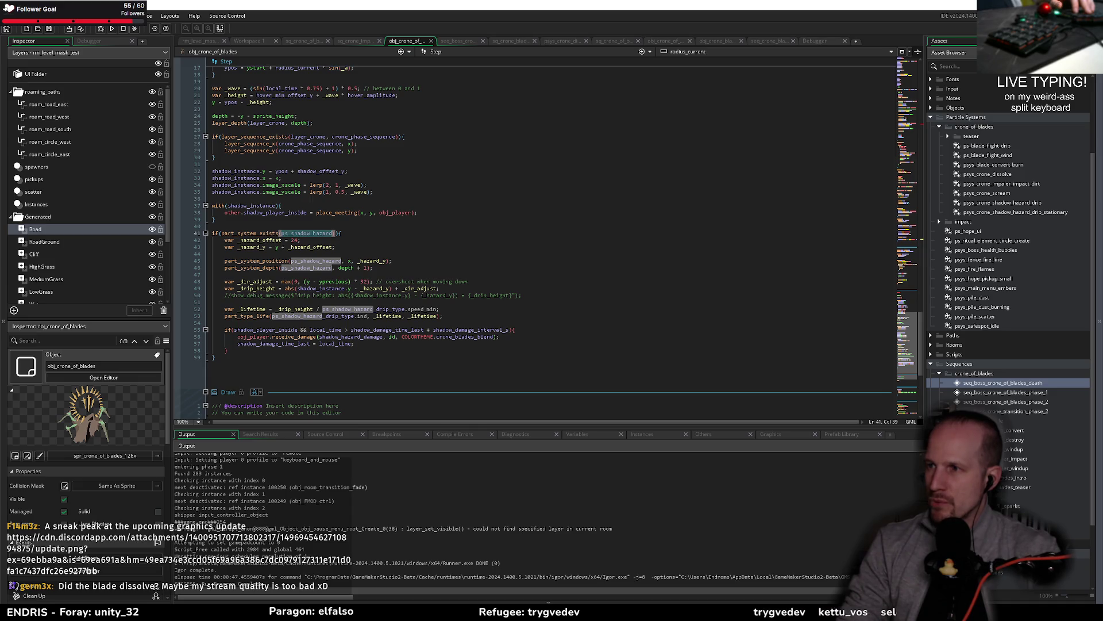
{"action": "key", "text": "alt+Tab"}
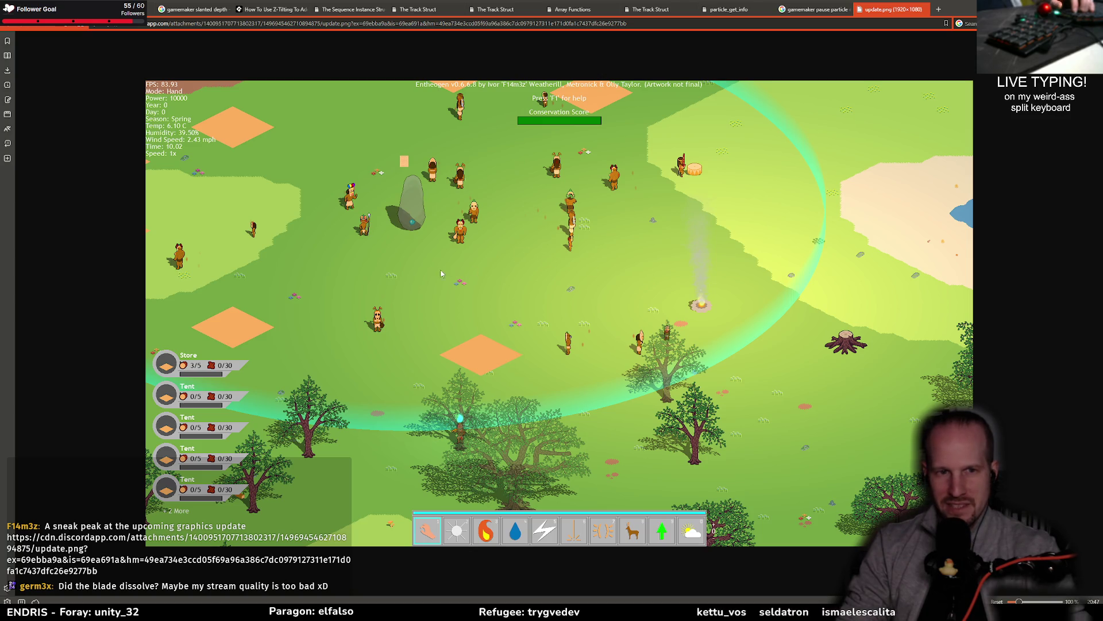
Zoom and pan around the update.png screenshot, then close it and return to GameMaker
{"action": "scroll", "coordinate": [477, 242], "scroll_direction": "up", "scroll_amount": 5, "text": "ctrl"}
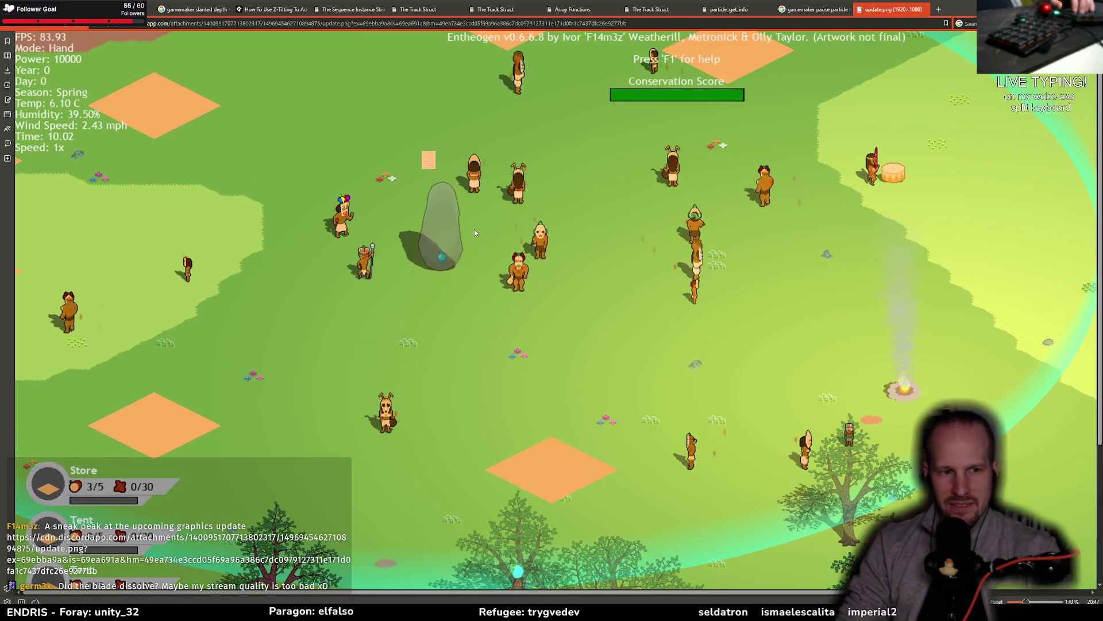
{"action": "scroll", "coordinate": [475, 231], "scroll_direction": "up", "scroll_amount": 2, "text": "ctrl"}
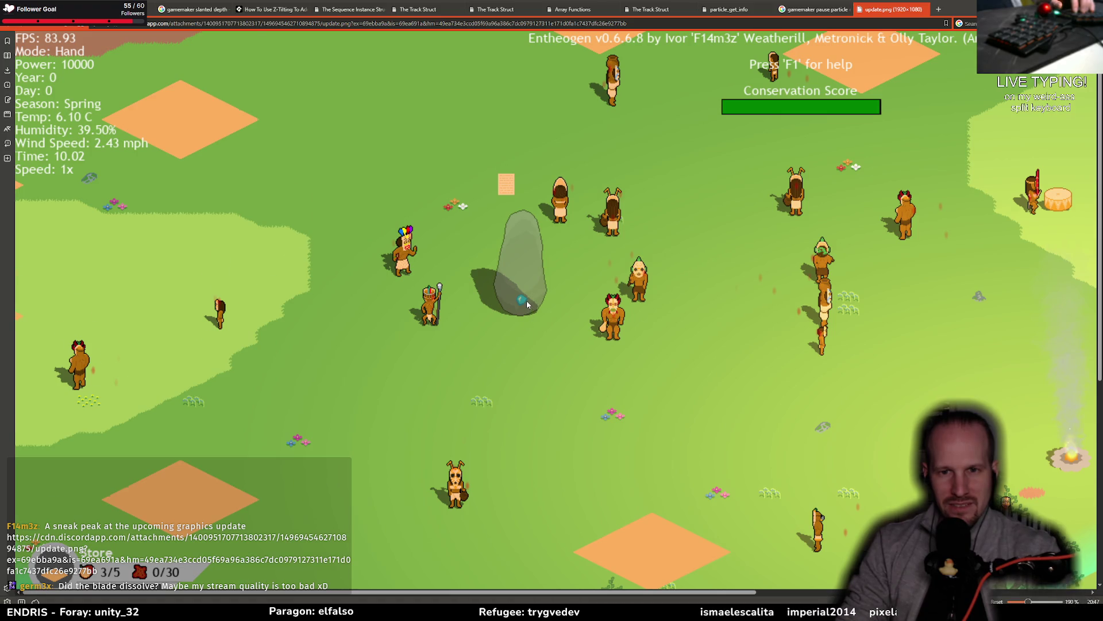
{"action": "scroll", "coordinate": [527, 308], "scroll_direction": "down", "scroll_amount": 2}
{"action": "scroll", "coordinate": [528, 304], "scroll_direction": "down", "scroll_amount": 4}
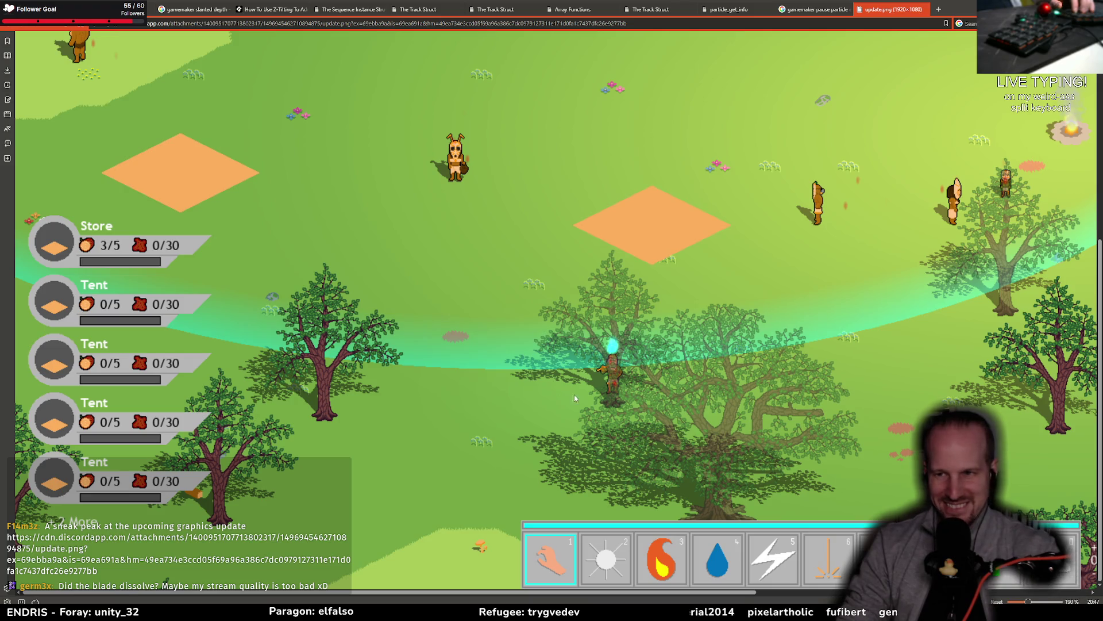
{"action": "scroll", "coordinate": [562, 403], "scroll_direction": "up", "scroll_amount": 5}
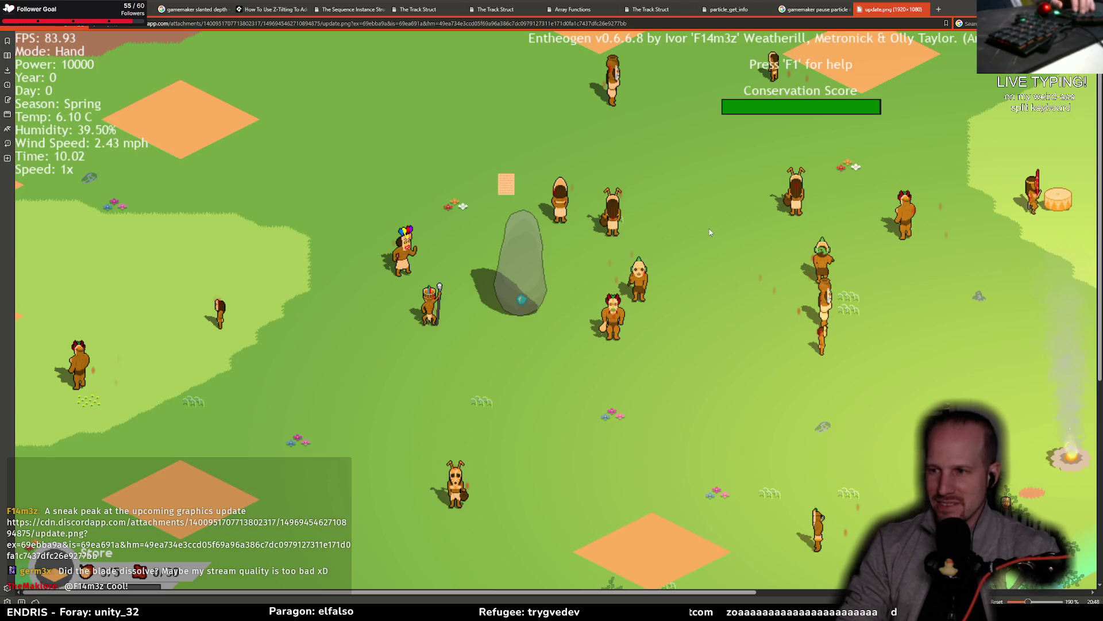
{"action": "scroll", "coordinate": [709, 229], "scroll_direction": "down", "scroll_amount": 3}
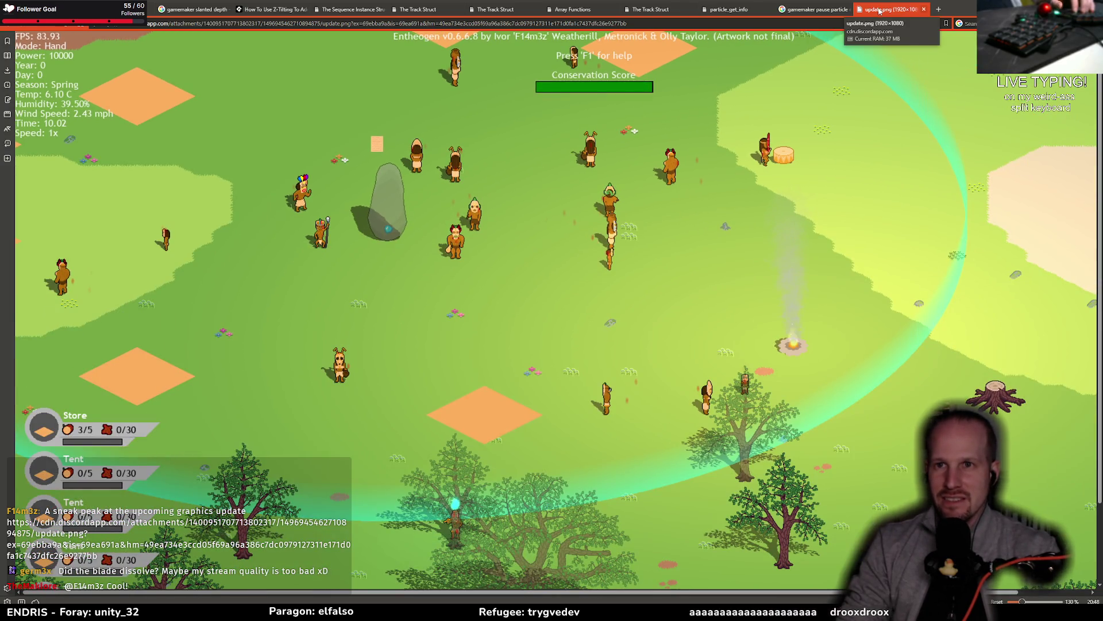
{"action": "left_click", "coordinate": [923, 9]}
{"action": "key", "text": "alt+Tab"}
{"action": "key", "text": "alt+Tab"}
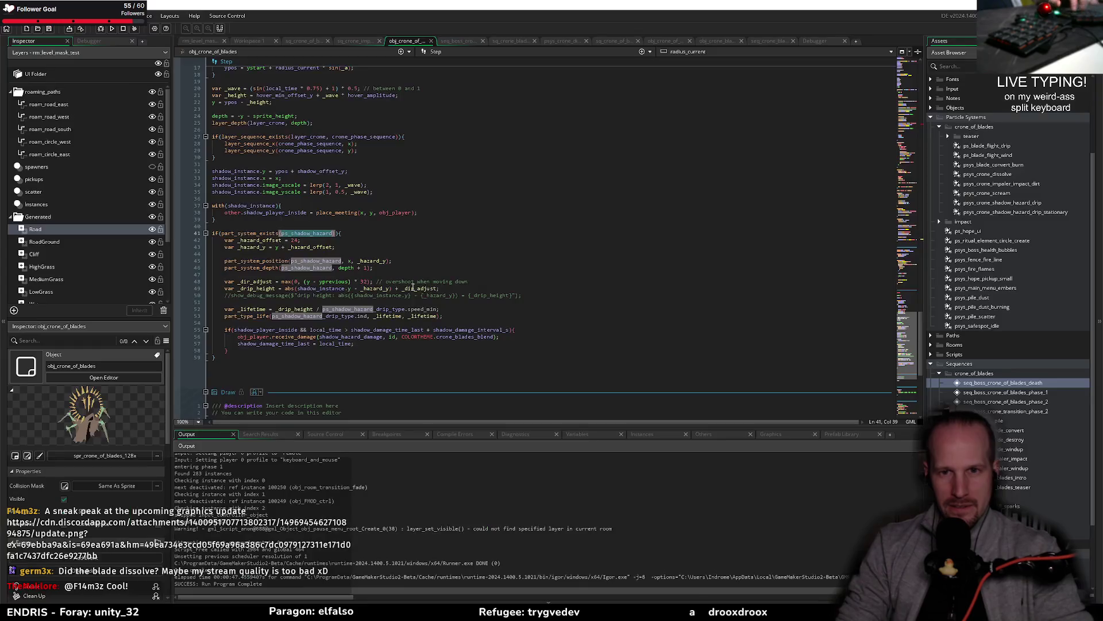
Open the boss death sequence from the code editor
{"action": "left_click", "coordinate": [303, 260]}
{"action": "key", "text": "Down"}
{"action": "key", "text": "Down"}
{"action": "key", "text": "Down"}
{"action": "scroll", "coordinate": [263, 265], "scroll_direction": "up", "scroll_amount": 10}
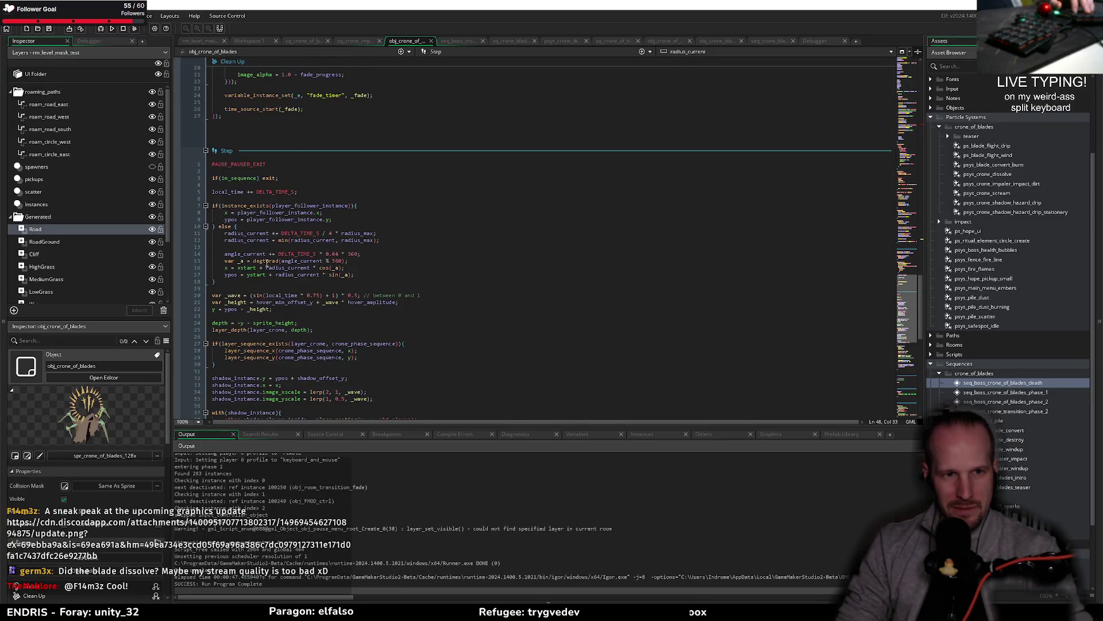
{"action": "scroll", "coordinate": [262, 264], "scroll_direction": "up", "scroll_amount": 20}
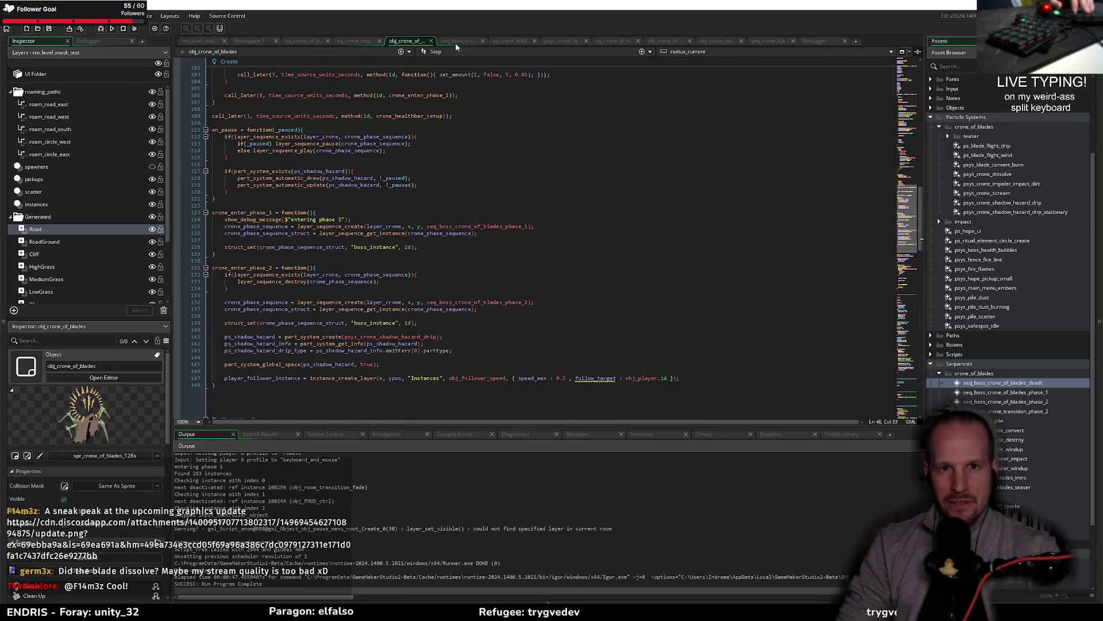
{"action": "left_click", "coordinate": [458, 42]}
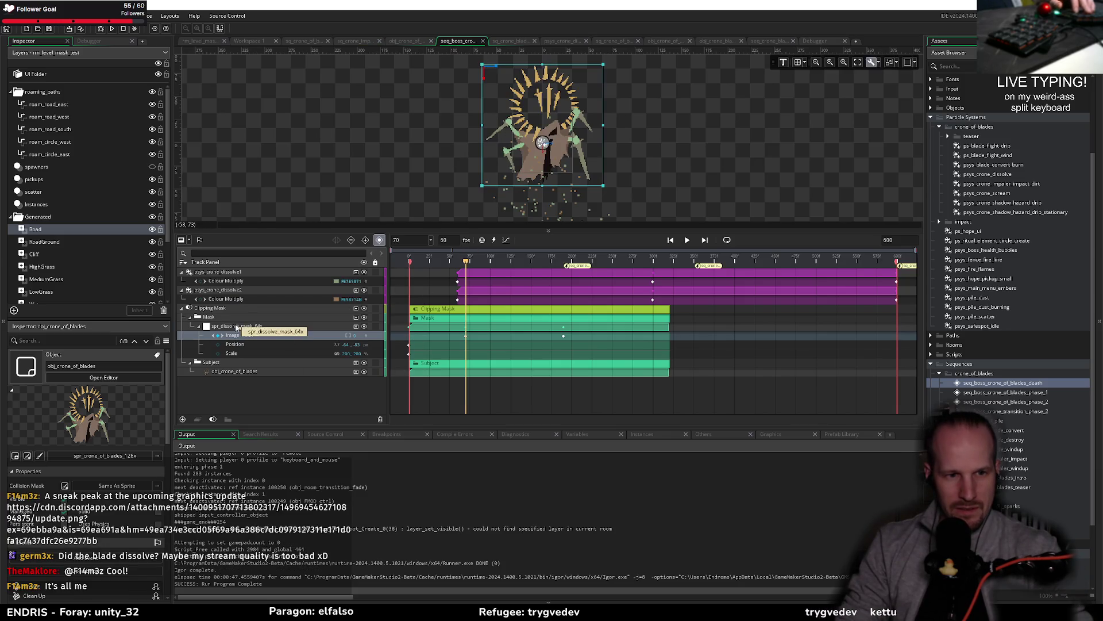
Delete the old Clipping Mask group and try a new one with spr_dissolve_mask_64x, then undo the attempt
{"action": "mouse_move", "coordinate": [227, 375]}
{"action": "left_mouse_down"}
{"action": "mouse_move", "coordinate": [220, 393]}
{"action": "mouse_move", "coordinate": [202, 397]}
{"action": "left_mouse_up"}
{"action": "left_click", "coordinate": [218, 310]}
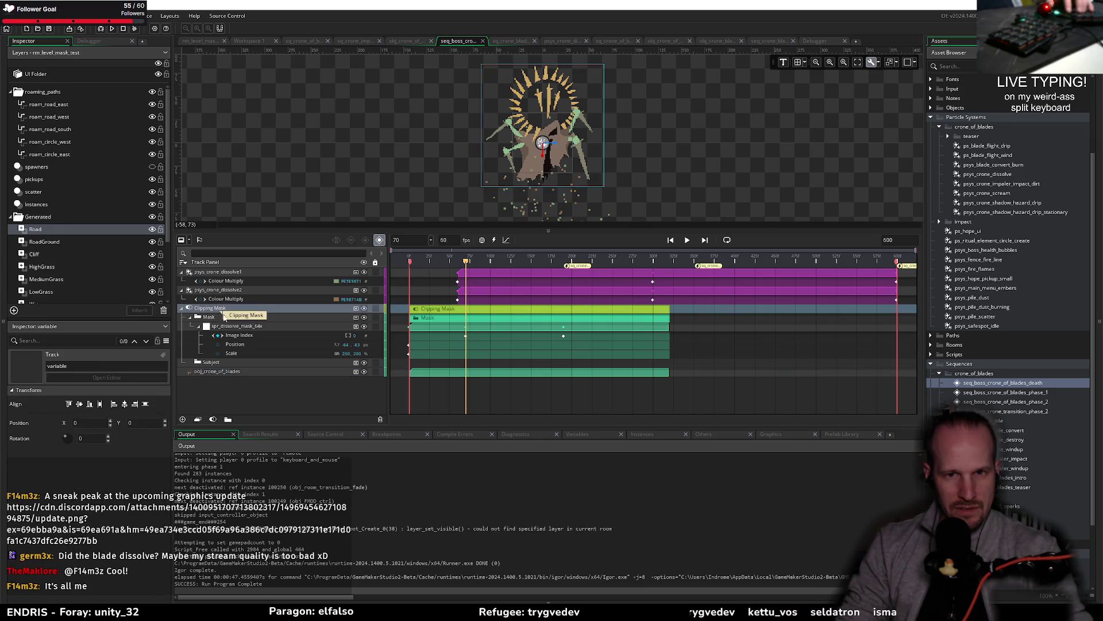
{"action": "key", "text": "Delete"}
{"action": "left_click", "coordinate": [226, 311]}
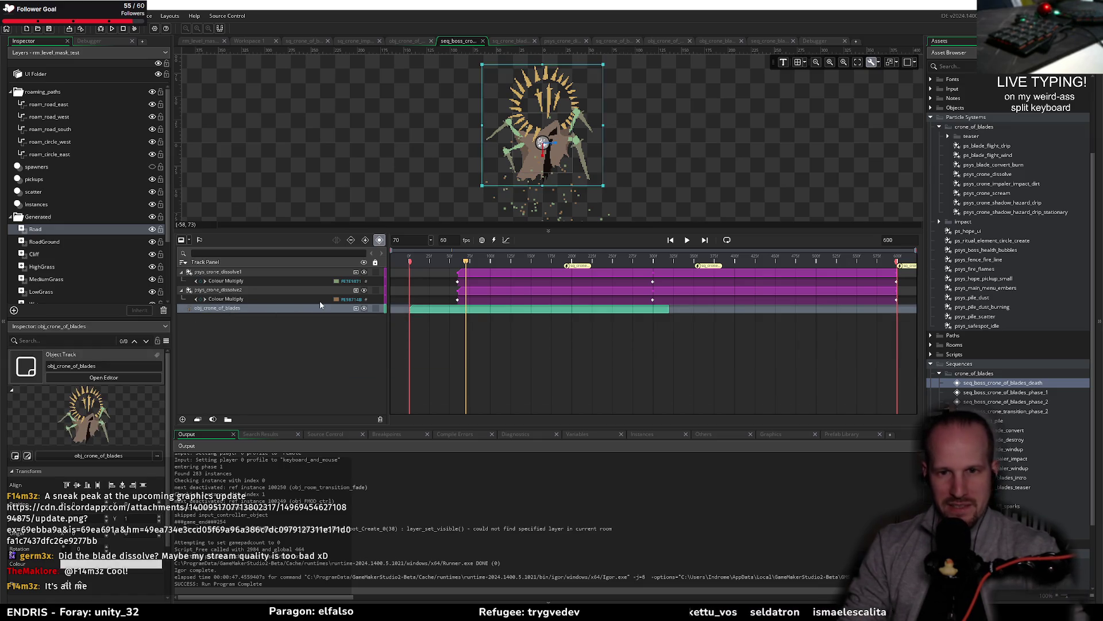
{"action": "left_click", "coordinate": [213, 419]}
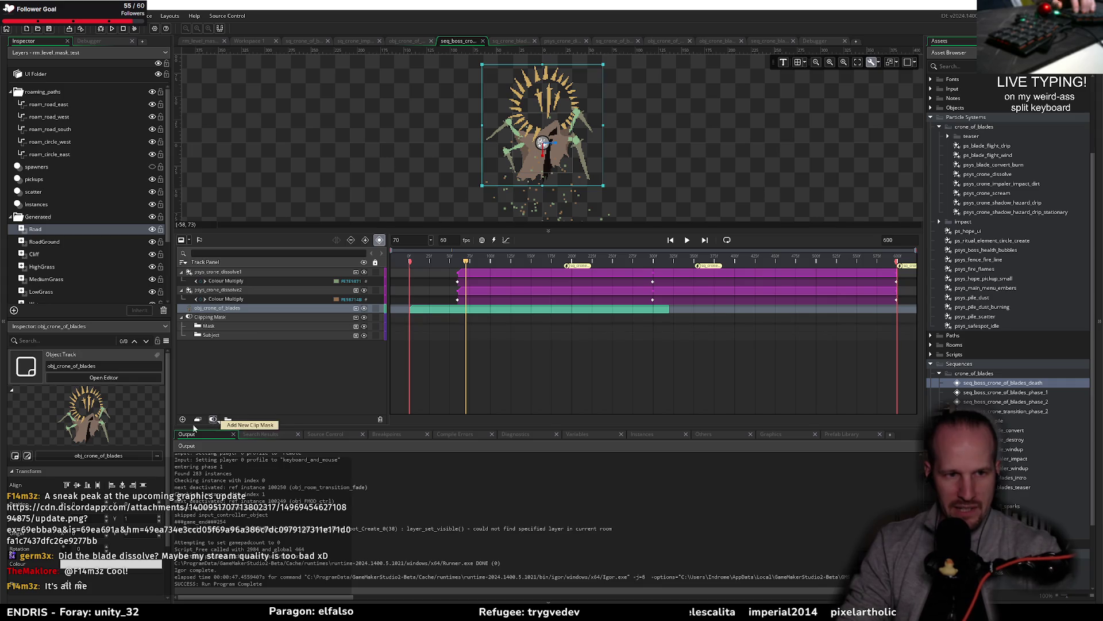
{"action": "left_click", "coordinate": [217, 327]}
{"action": "scroll", "coordinate": [1008, 230], "scroll_direction": "down", "scroll_amount": 3}
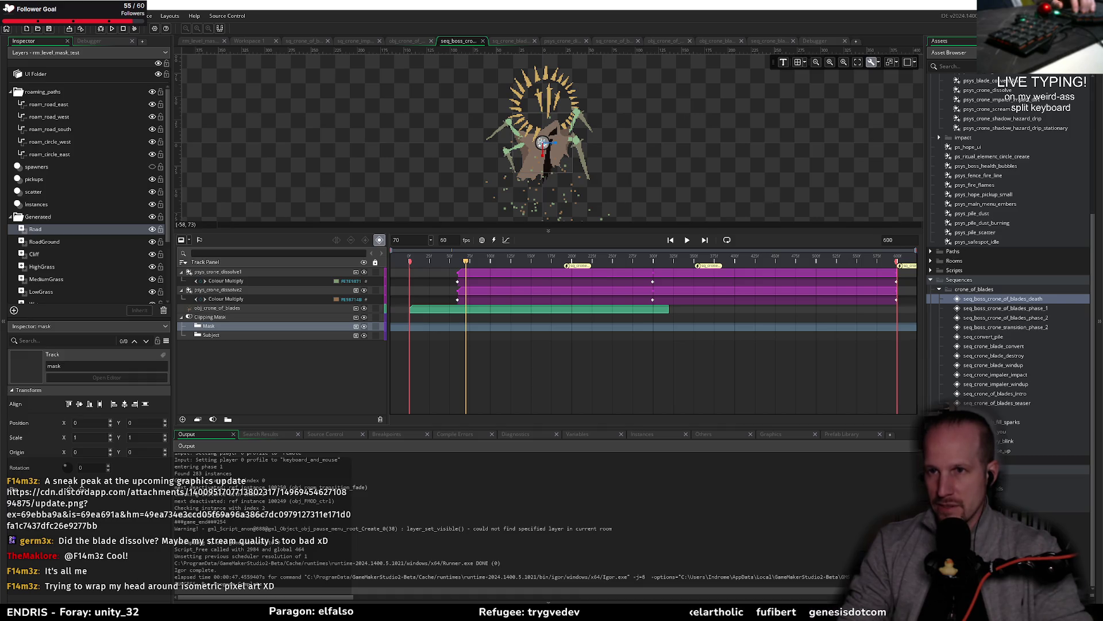
{"action": "type", "text": "mask"}
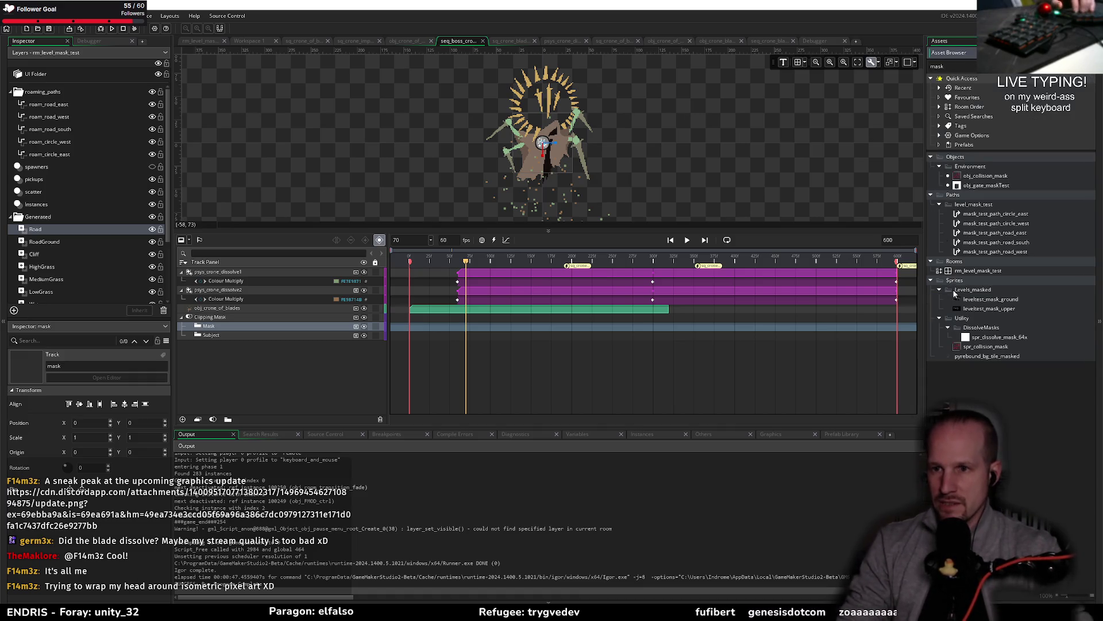
{"action": "mouse_move", "coordinate": [994, 338]}
{"action": "left_mouse_down"}
{"action": "mouse_move", "coordinate": [673, 354]}
{"action": "mouse_move", "coordinate": [219, 325]}
{"action": "mouse_move", "coordinate": [211, 348]}
{"action": "left_mouse_up"}
{"action": "left_click", "coordinate": [223, 326]}
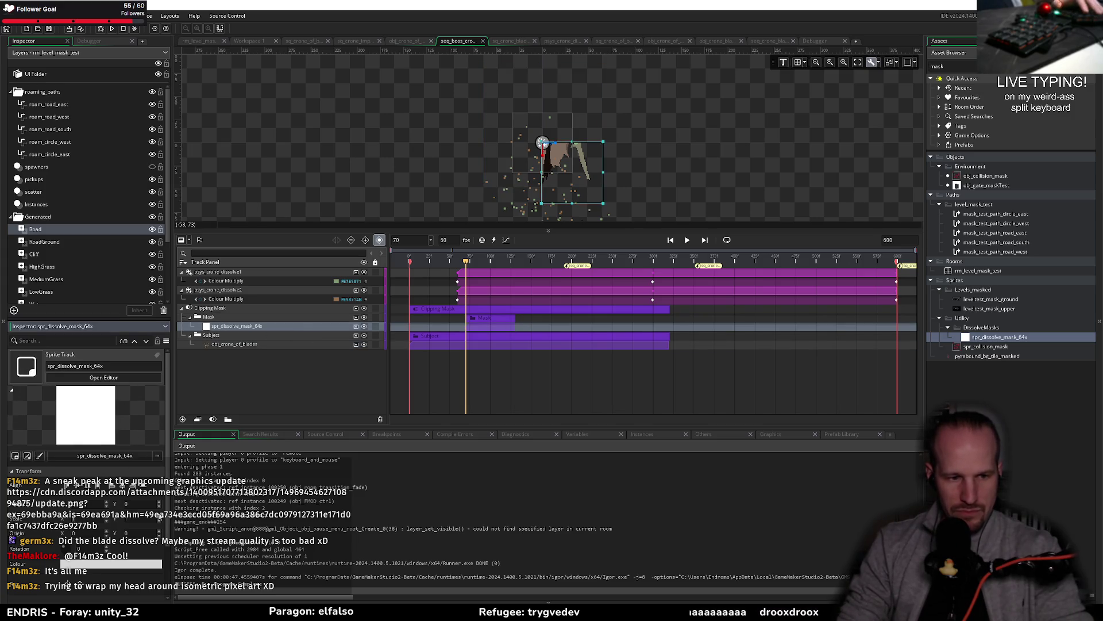
{"action": "mouse_move", "coordinate": [603, 202]}
{"action": "left_mouse_down"}
{"action": "mouse_move", "coordinate": [661, 201]}
{"action": "mouse_move", "coordinate": [594, 150]}
{"action": "left_mouse_up"}
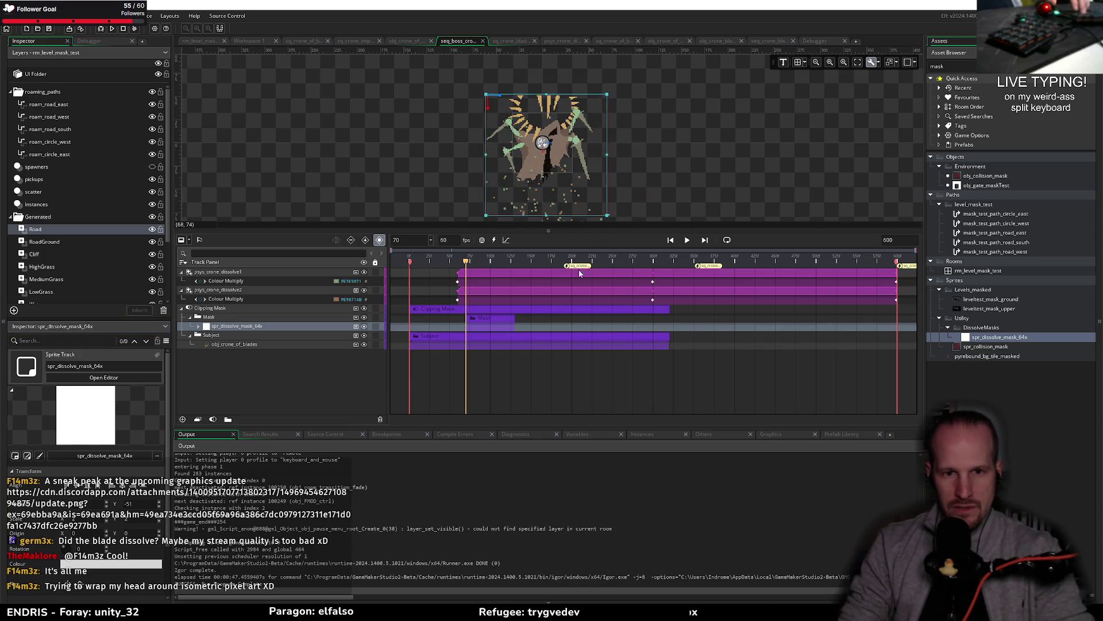
{"action": "key", "text": "ctrl+z"}
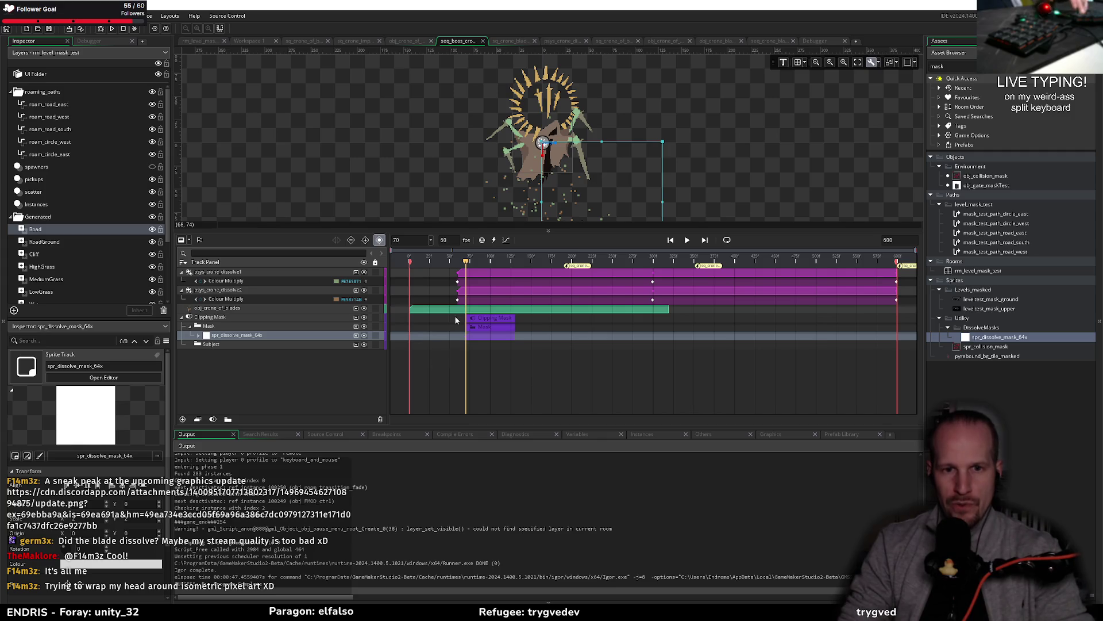
{"action": "left_click", "coordinate": [216, 337]}
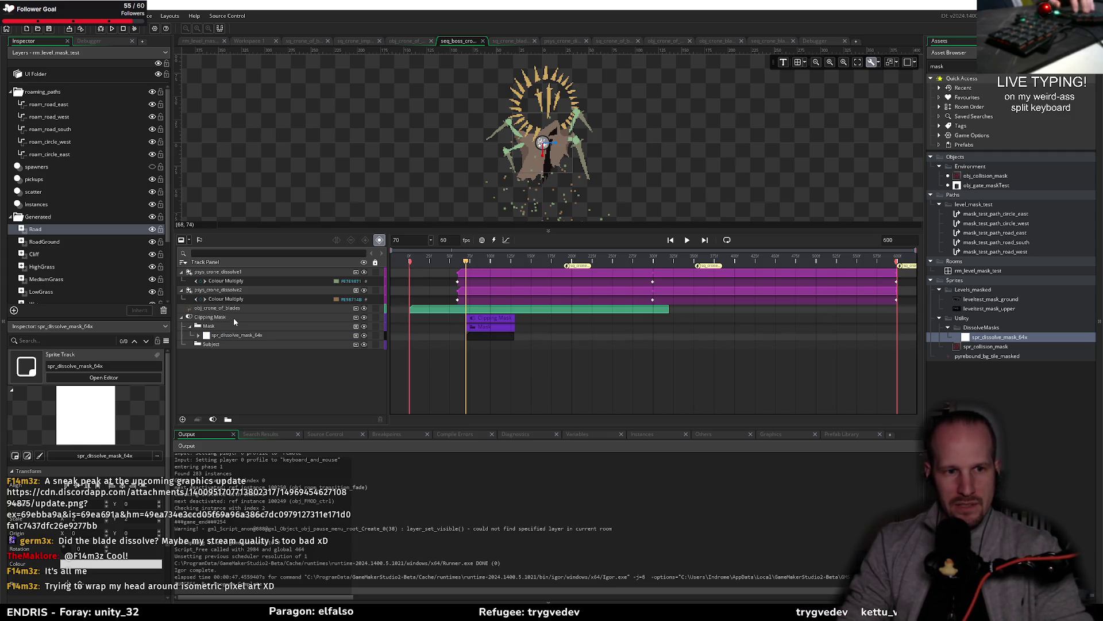
{"action": "key", "text": "ctrl+z"}
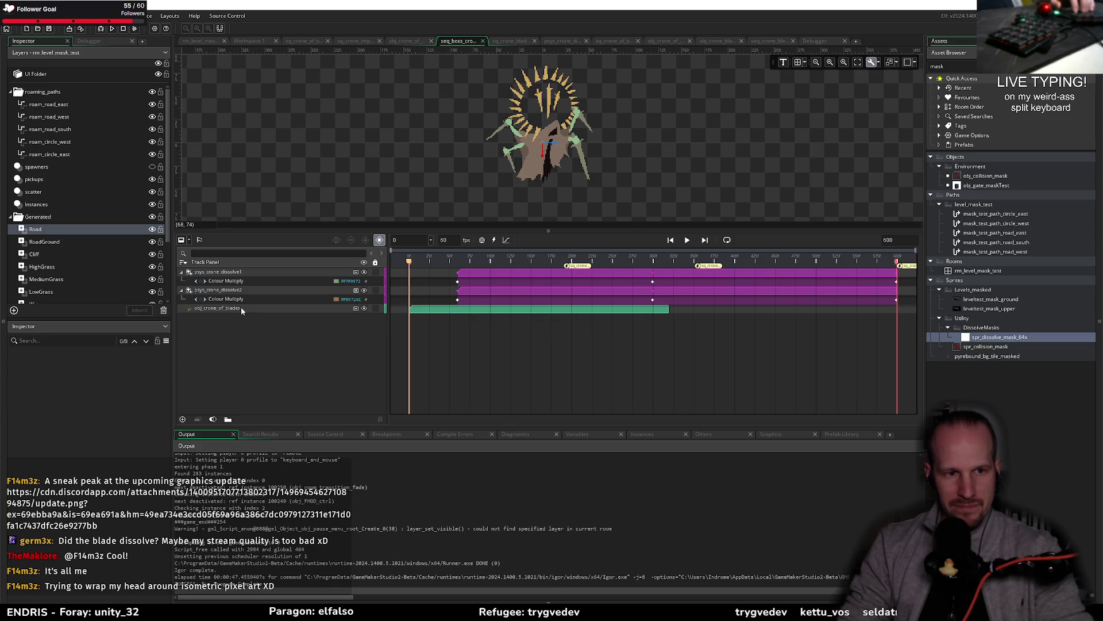
Add a fresh clipping mask with spr_dissolve_mask_64x, nest the crone under Subject, extend to ~frame 300
{"action": "left_click", "coordinate": [213, 419]}
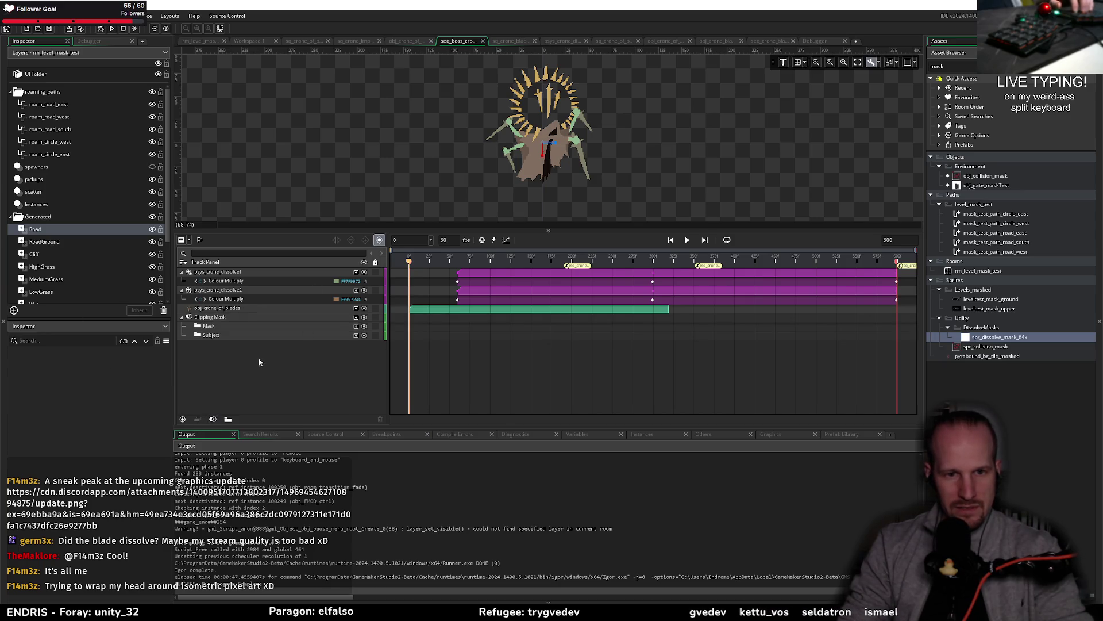
{"action": "left_click_drag", "start_coordinate": [1003, 339], "coordinate": [303, 325]}
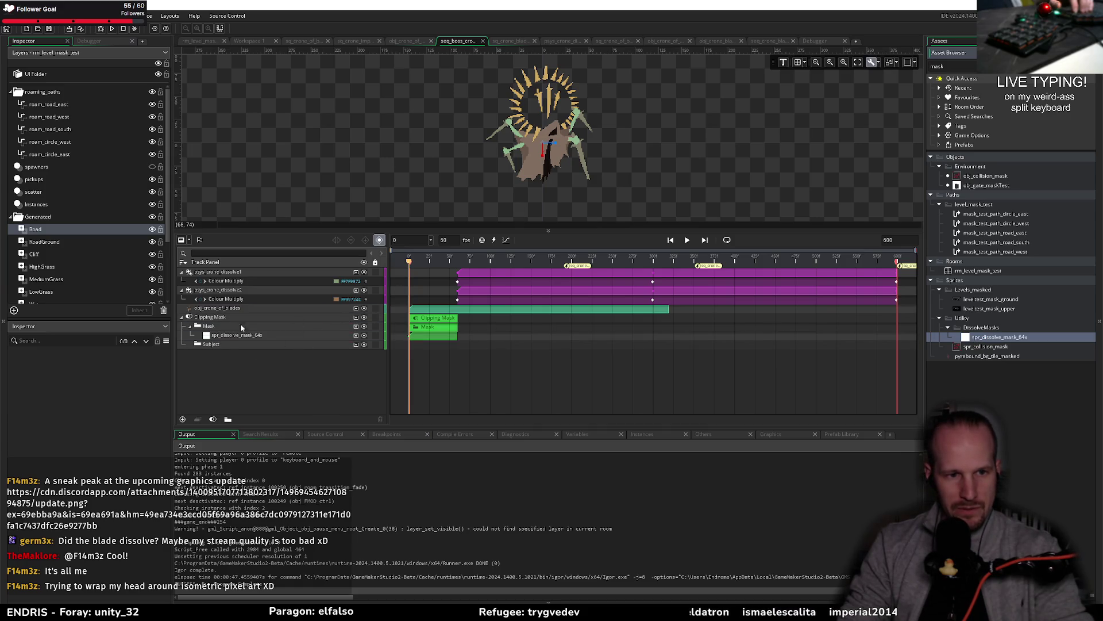
{"action": "left_click_drag", "start_coordinate": [212, 307], "coordinate": [210, 347]}
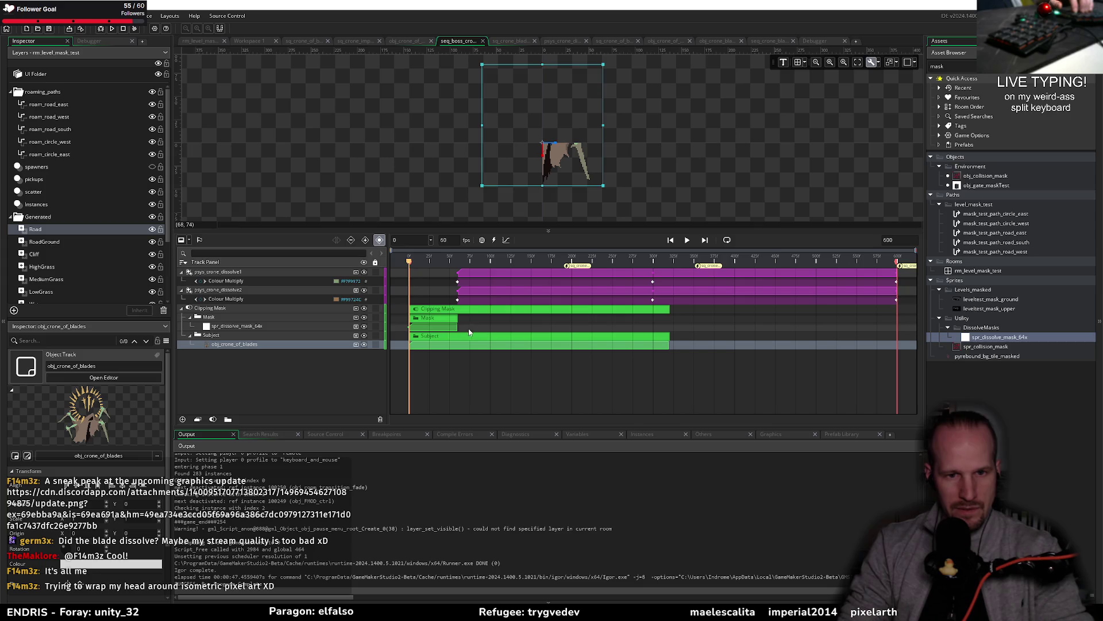
{"action": "left_click_drag", "start_coordinate": [458, 323], "coordinate": [658, 327]}
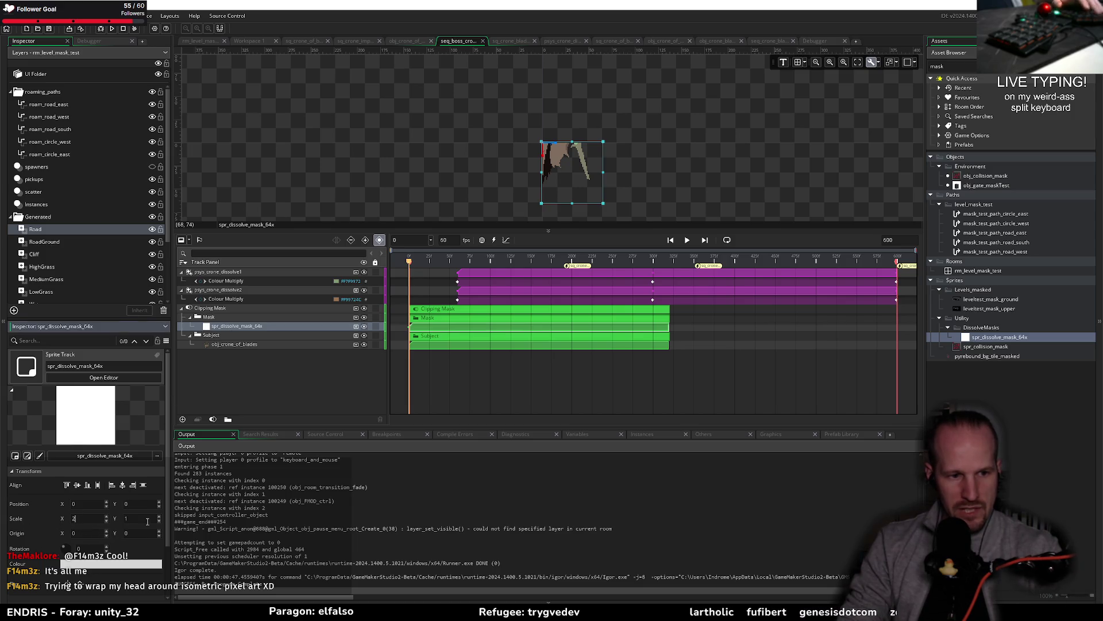
Scale the dissolve mask to 2 on X and Y and position it over the boss
{"action": "key", "text": "Tab"}
{"action": "type", "text": "2"}
{"action": "key", "text": "Return"}
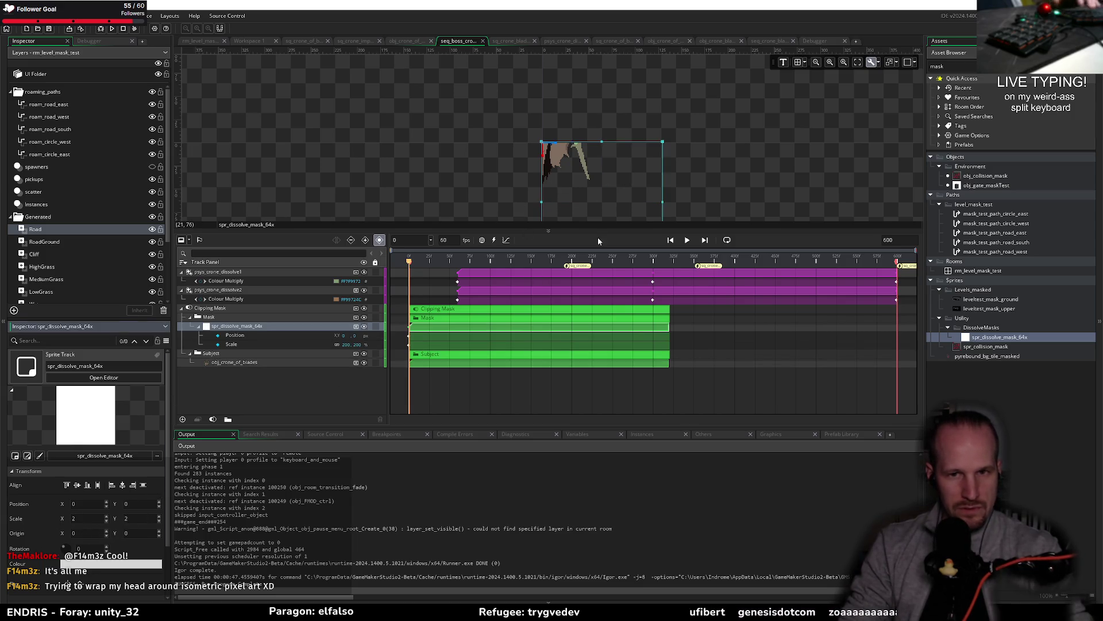
{"action": "left_click_drag", "start_coordinate": [641, 202], "coordinate": [582, 133]}
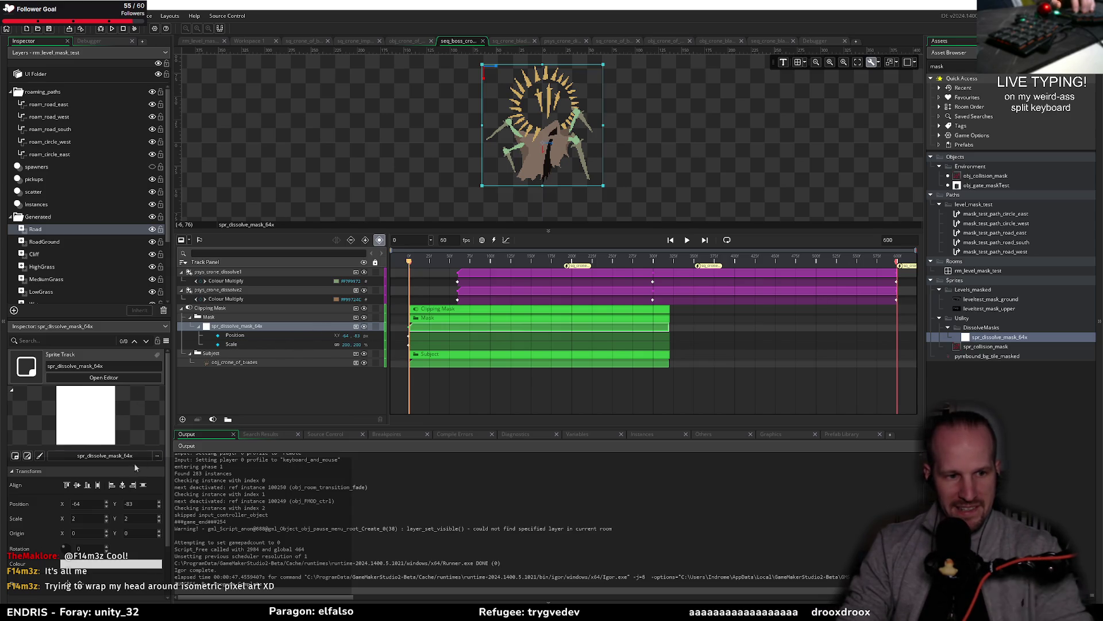
Add an Image Index track to the mask and move the playhead to frame 299
{"action": "left_click", "coordinate": [354, 327]}
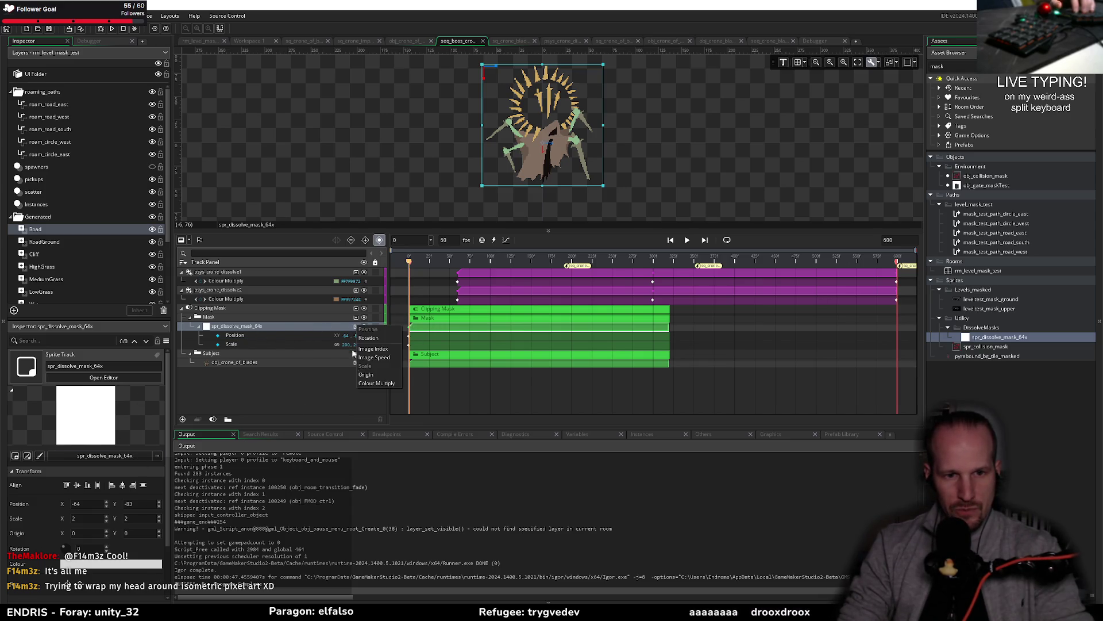
{"action": "left_click", "coordinate": [363, 356]}
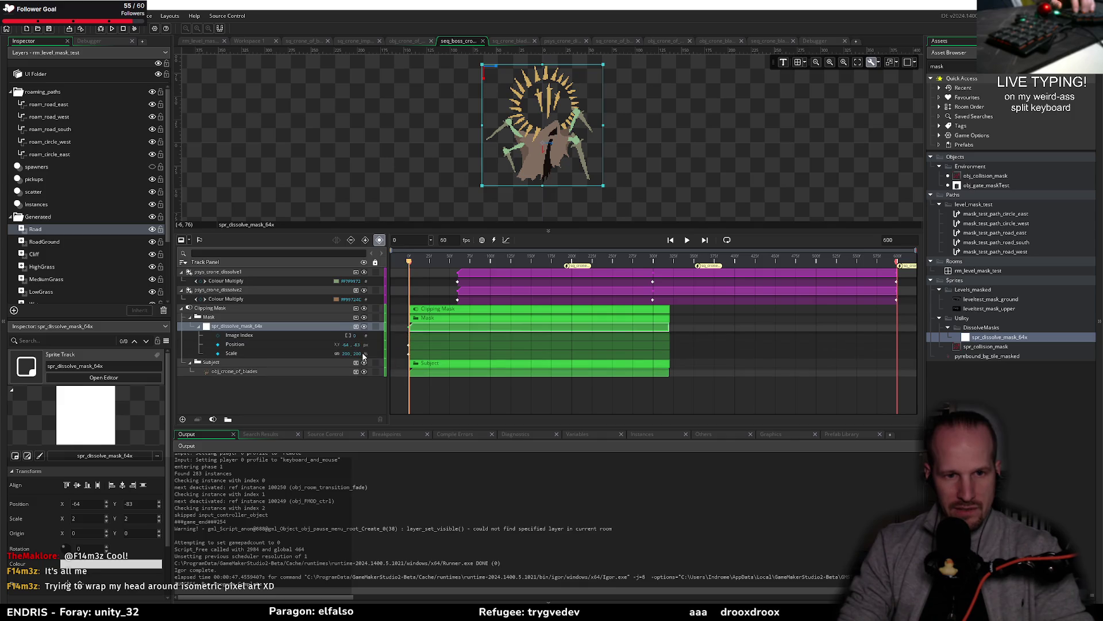
{"action": "left_click", "coordinate": [218, 336]}
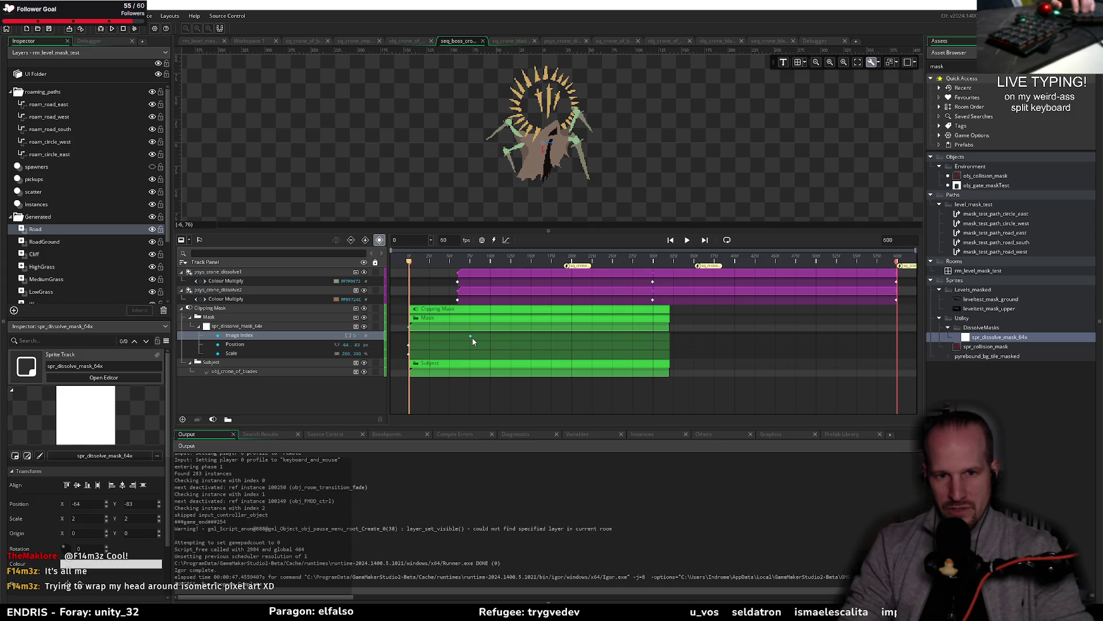
{"action": "left_click_drag", "start_coordinate": [582, 259], "coordinate": [667, 261]}
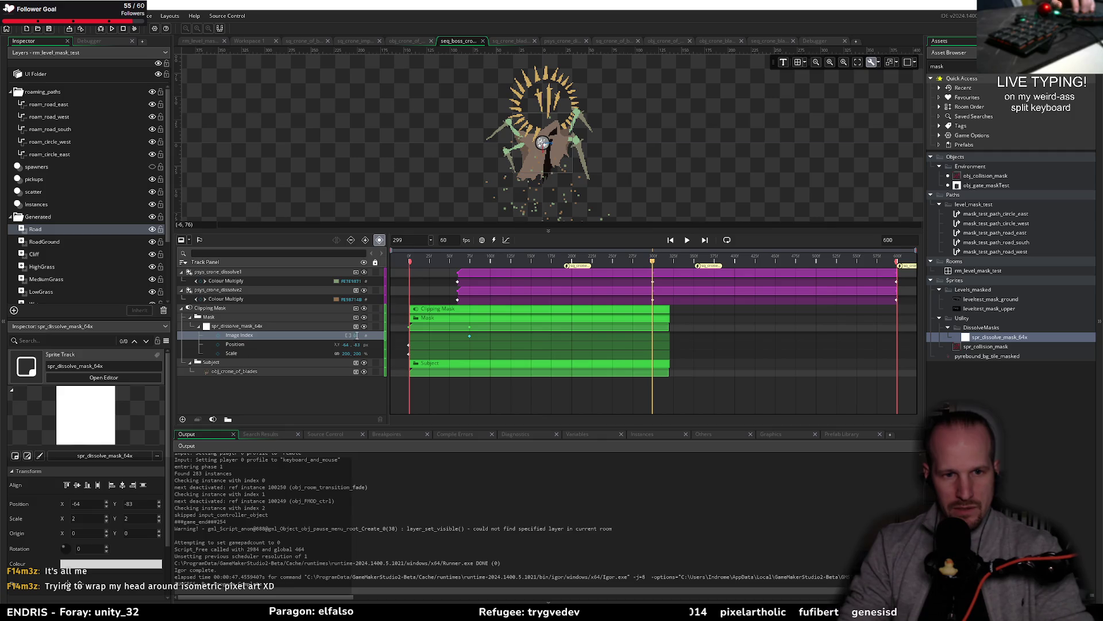
Key Image Index to 18 at frame 299 and play the sequence from frame 0
{"action": "type", "text": "18"}
{"action": "key", "text": "Return"}
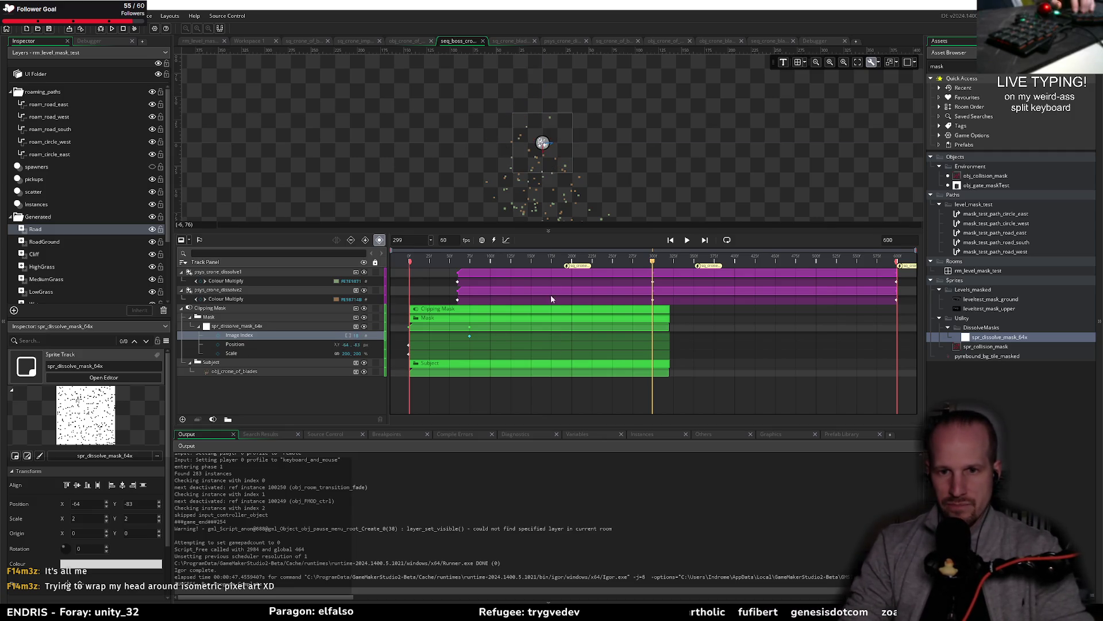
{"action": "left_click", "coordinate": [539, 343]}
{"action": "key", "text": "Home"}
{"action": "key", "text": "Return"}
{"action": "key", "text": "Return"}
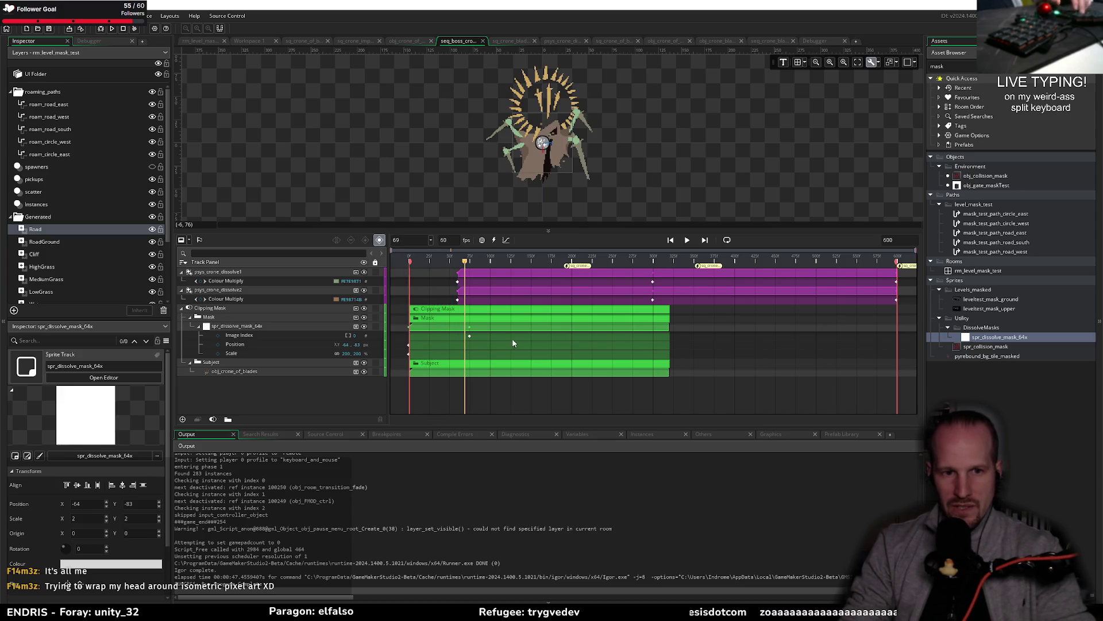
Key Image Index 18 again at frame 297 and preview the dissolve playback
{"action": "left_click_drag", "start_coordinate": [661, 263], "coordinate": [653, 263]}
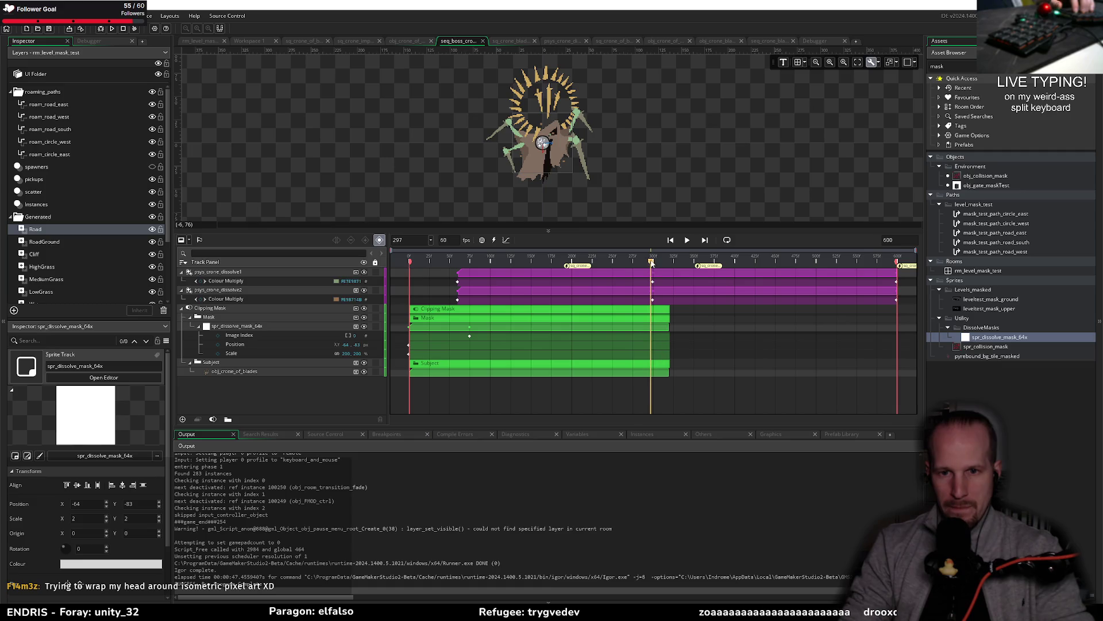
{"action": "left_click", "coordinate": [365, 338]}
{"action": "type", "text": "18"}
{"action": "key", "text": "Return"}
{"action": "left_click_drag", "start_coordinate": [637, 264], "coordinate": [449, 263]}
{"action": "key", "text": "space"}
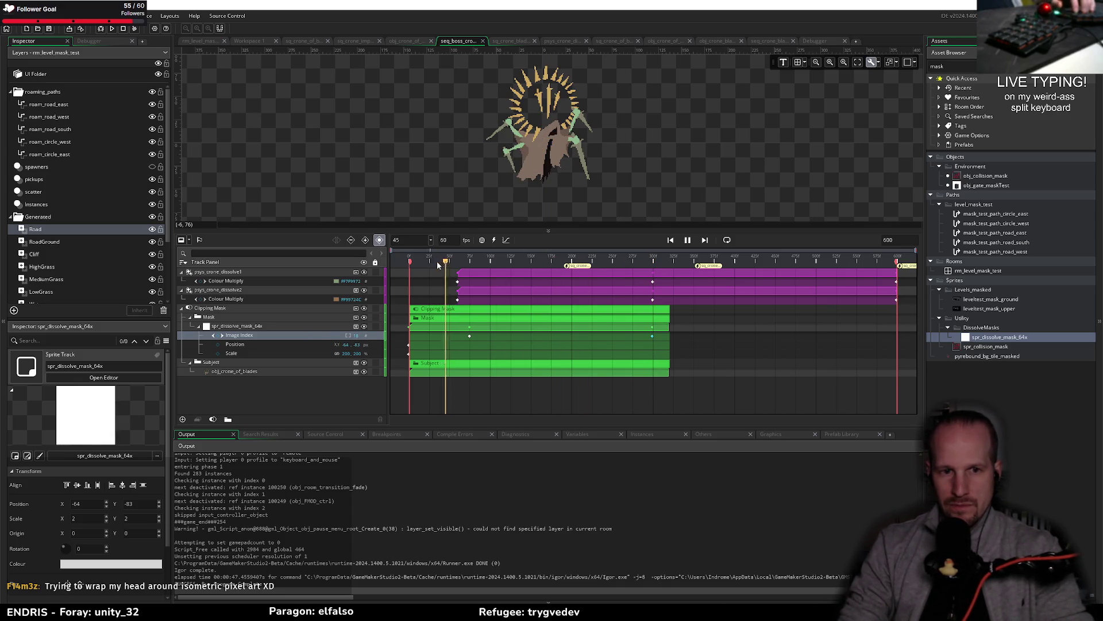
{"action": "key", "text": "space"}
{"action": "left_click_drag", "start_coordinate": [533, 263], "coordinate": [460, 264]}
{"action": "key", "text": "space"}
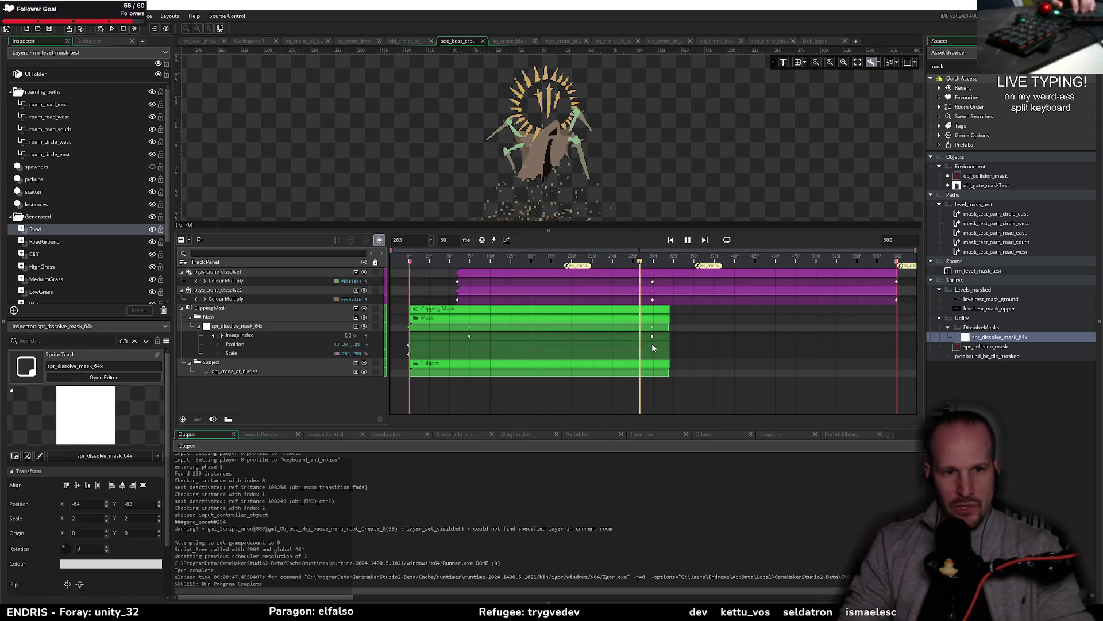
{"action": "key", "text": "space"}
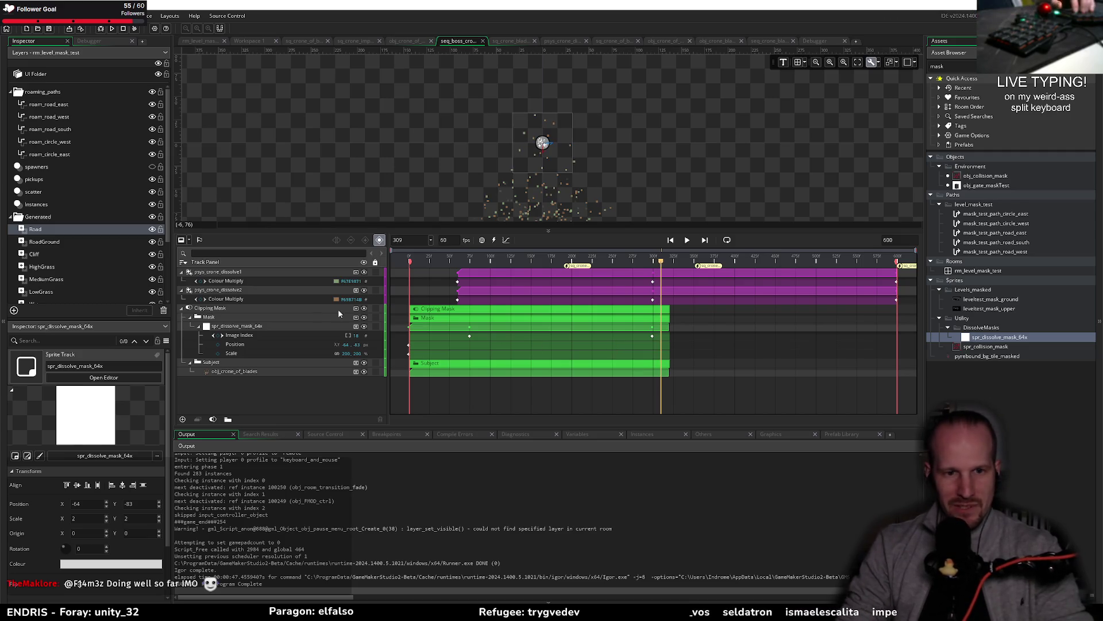
Set the Image Index track to Linear interpolation, preview the dissolve, and launch the game in debug
{"action": "right_click", "coordinate": [332, 333]}
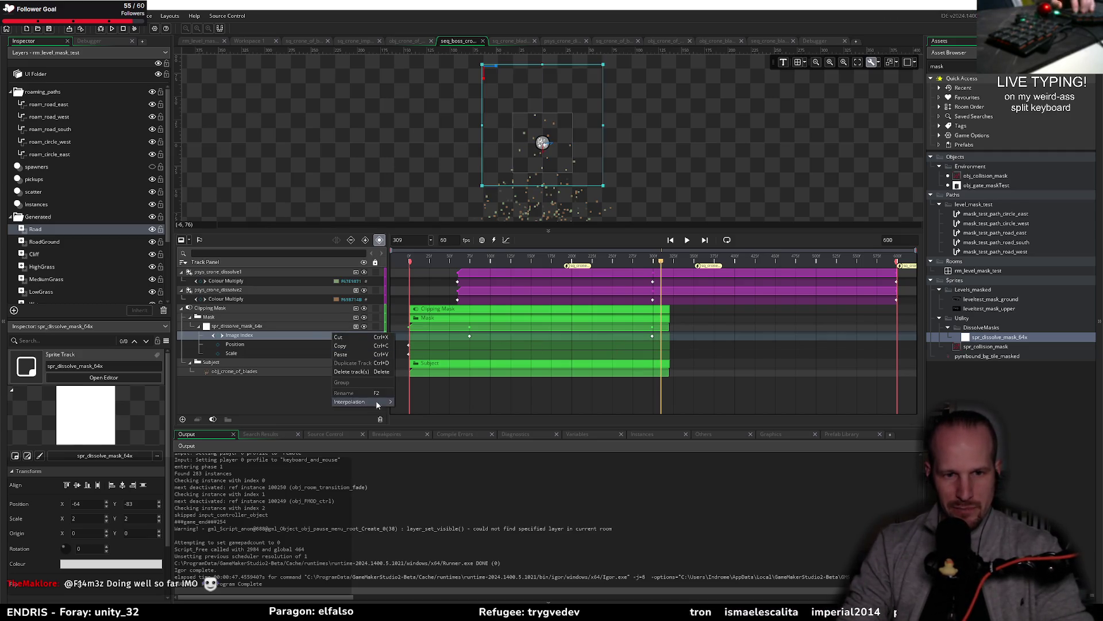
{"action": "left_click", "coordinate": [401, 402]}
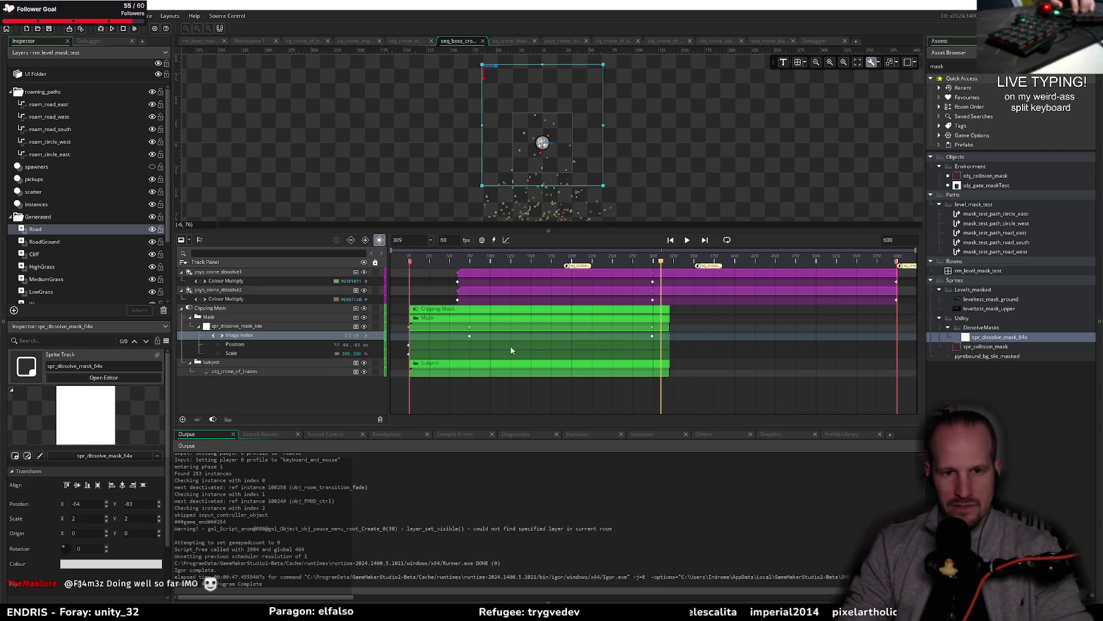
{"action": "left_click", "coordinate": [469, 263]}
{"action": "key", "text": "space"}
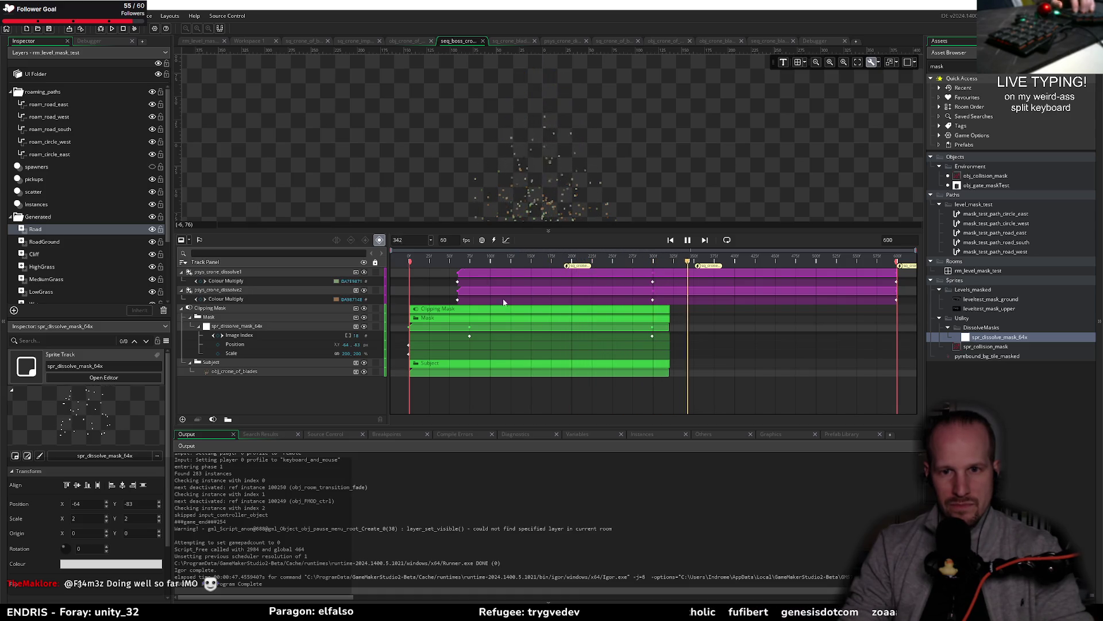
{"action": "key", "text": "space"}
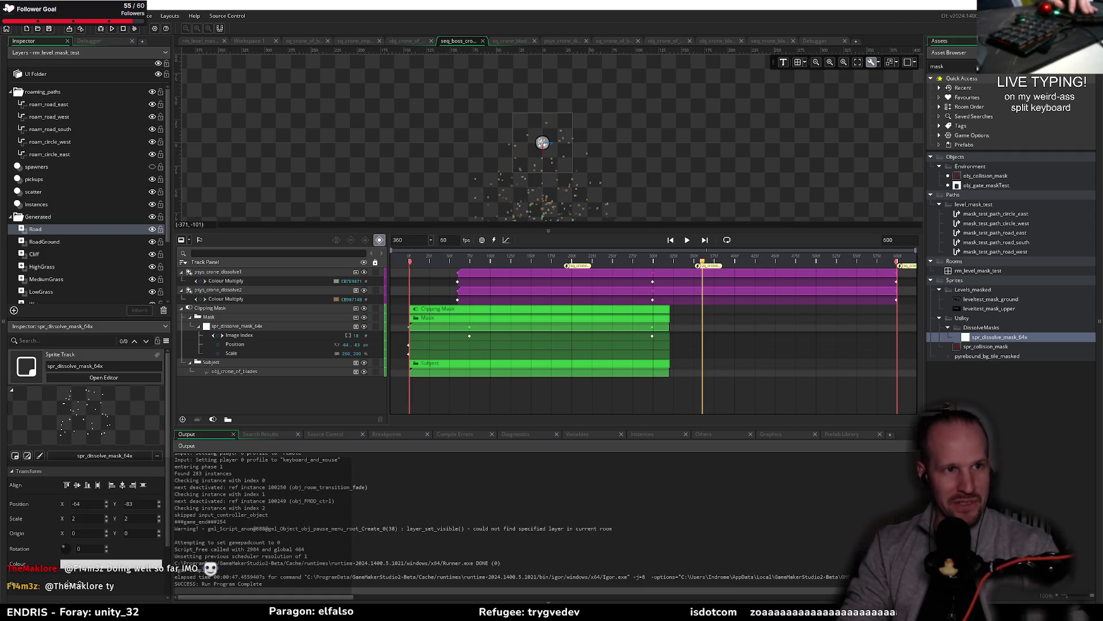
{"action": "left_click", "coordinate": [101, 30]}
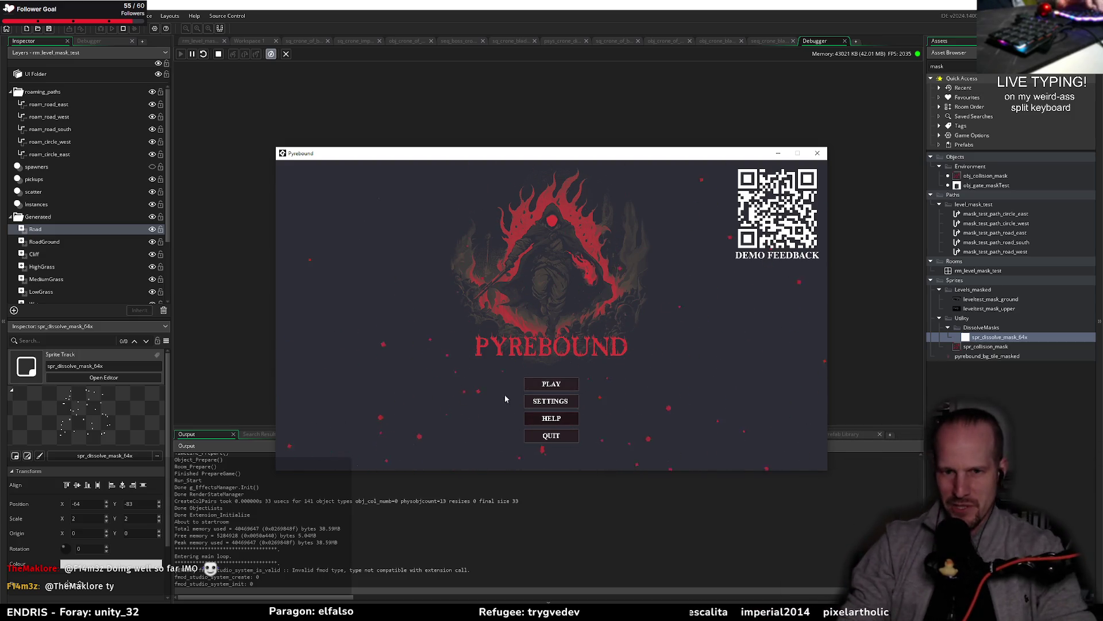
Start Pyrebound from the title screen, walk toward the Crone of Blades fight, then close the game
{"action": "left_click", "coordinate": [551, 384]}
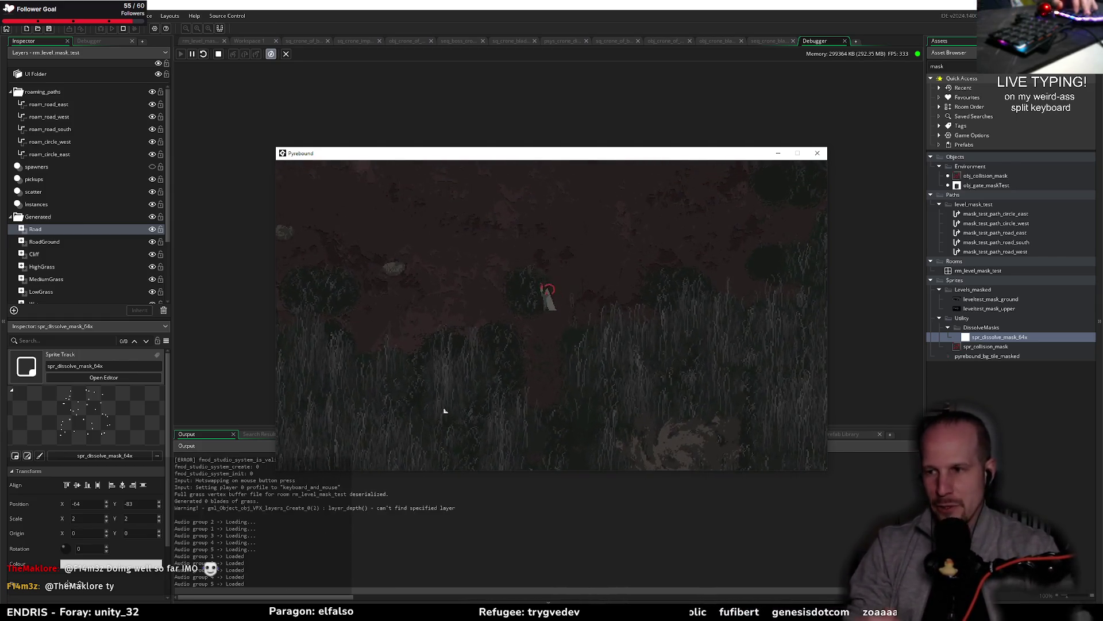
{"action": "key", "text": "w"}
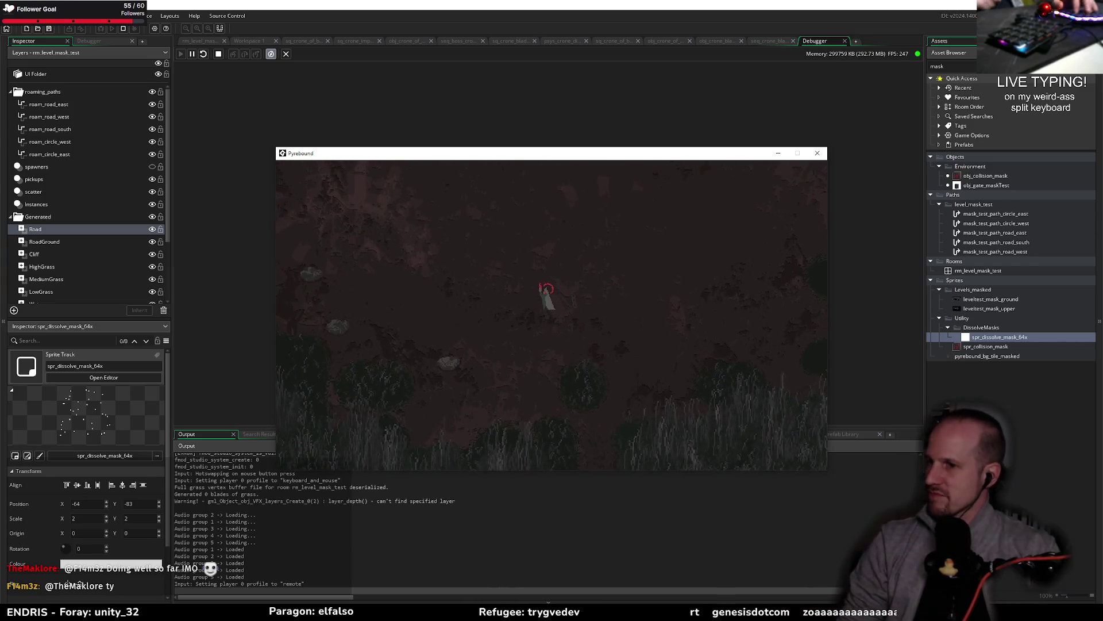
{"action": "key", "text": "s"}
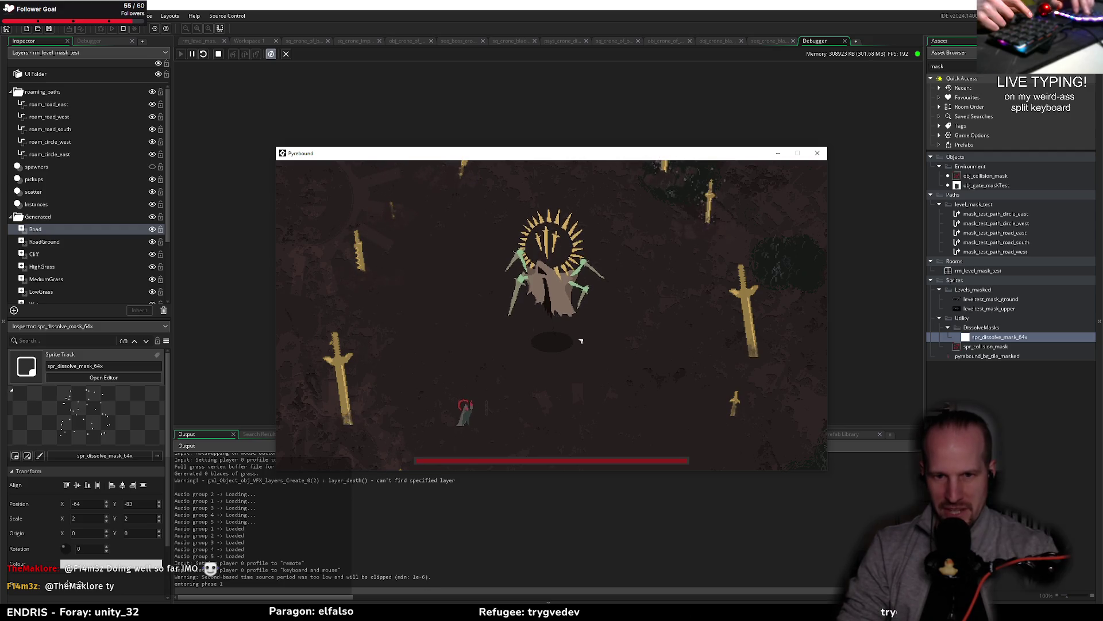
{"action": "type", "text": "gvedev ke"}
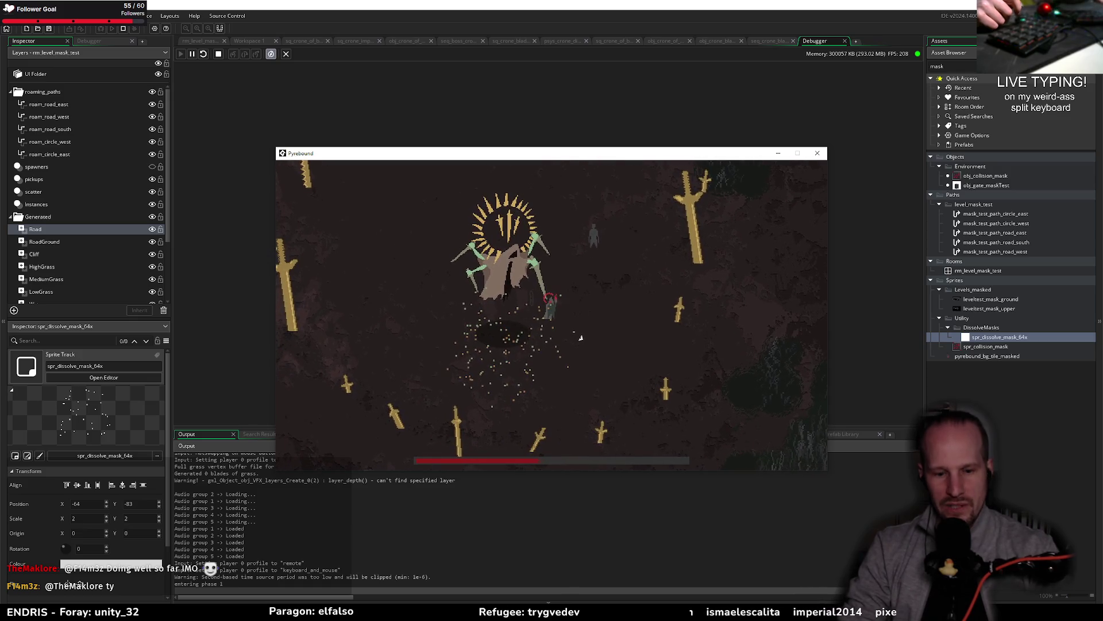
{"action": "key", "text": "Escape"}
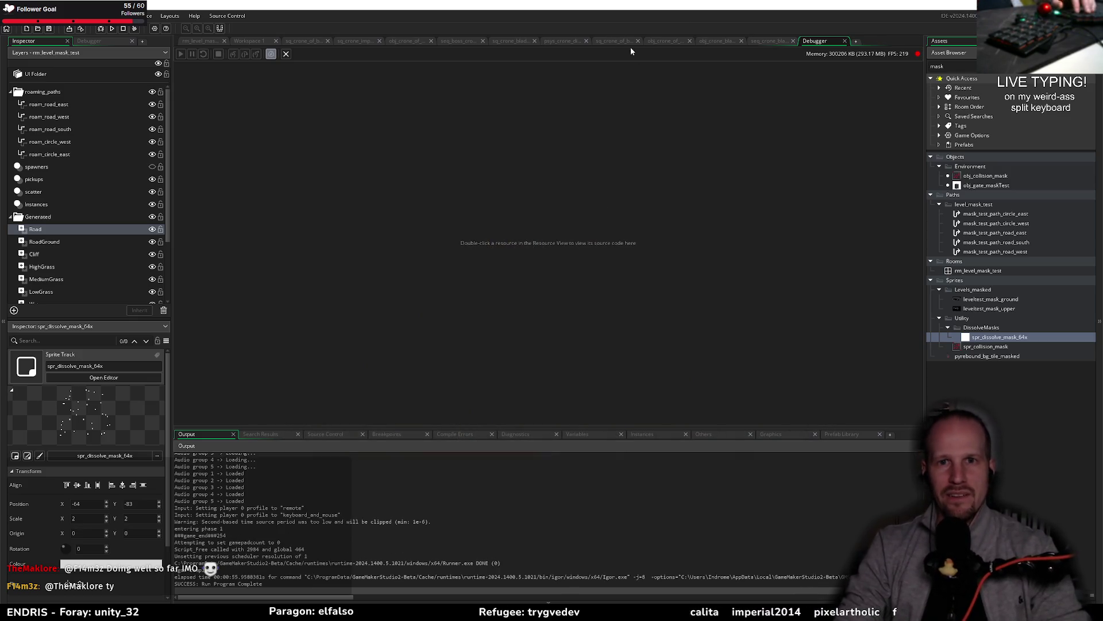
Return to the seq_boss_crone sequence and enlarge its canvas
{"action": "left_click", "coordinate": [661, 40]}
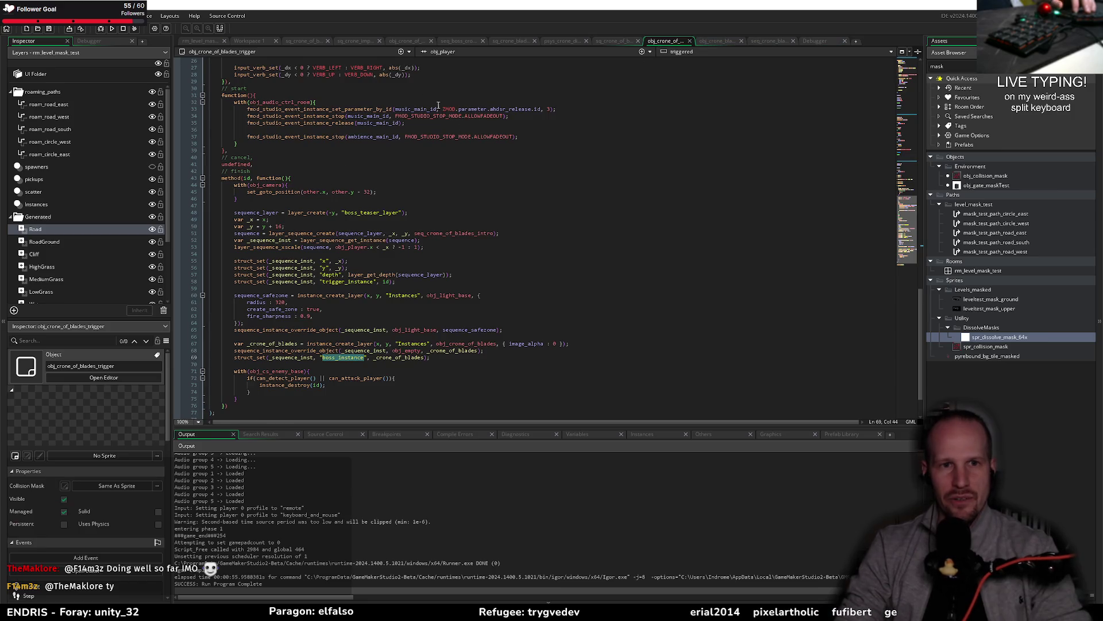
{"action": "left_click", "coordinate": [453, 41]}
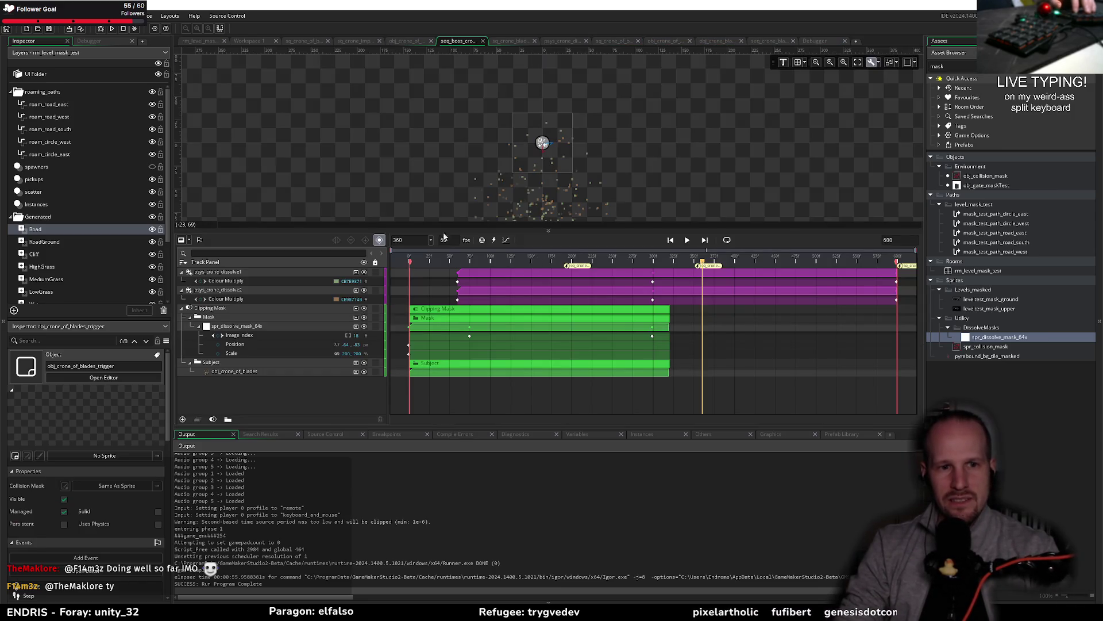
{"action": "left_click_drag", "start_coordinate": [531, 231], "coordinate": [523, 397]}
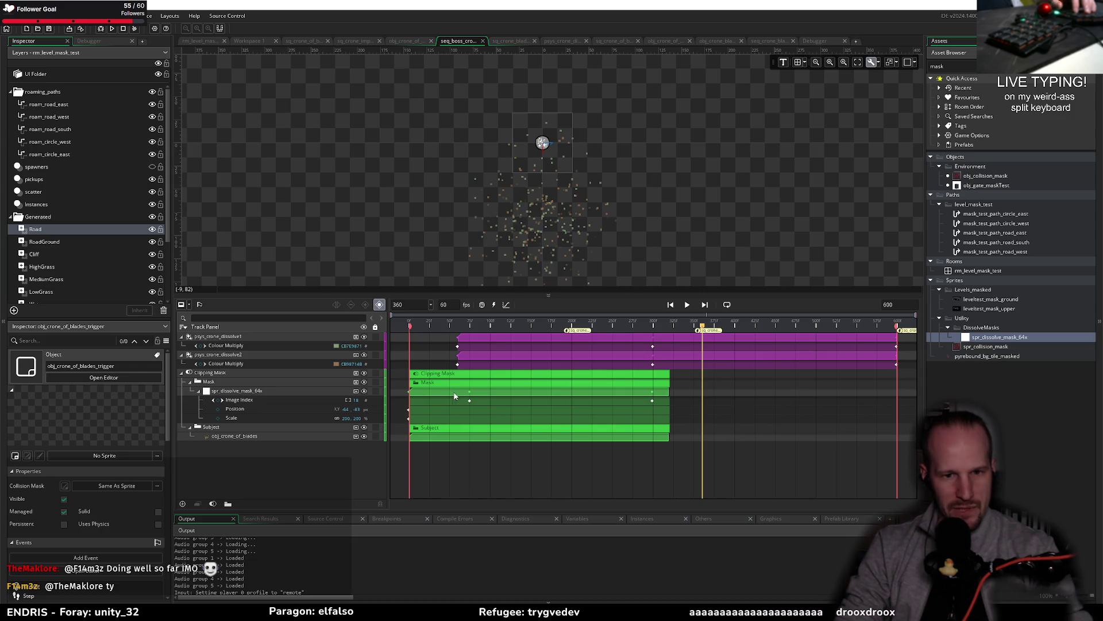
Select the Image Index track and scrub the preview to a mid-dissolve frame around 123
{"action": "left_click", "coordinate": [435, 394]}
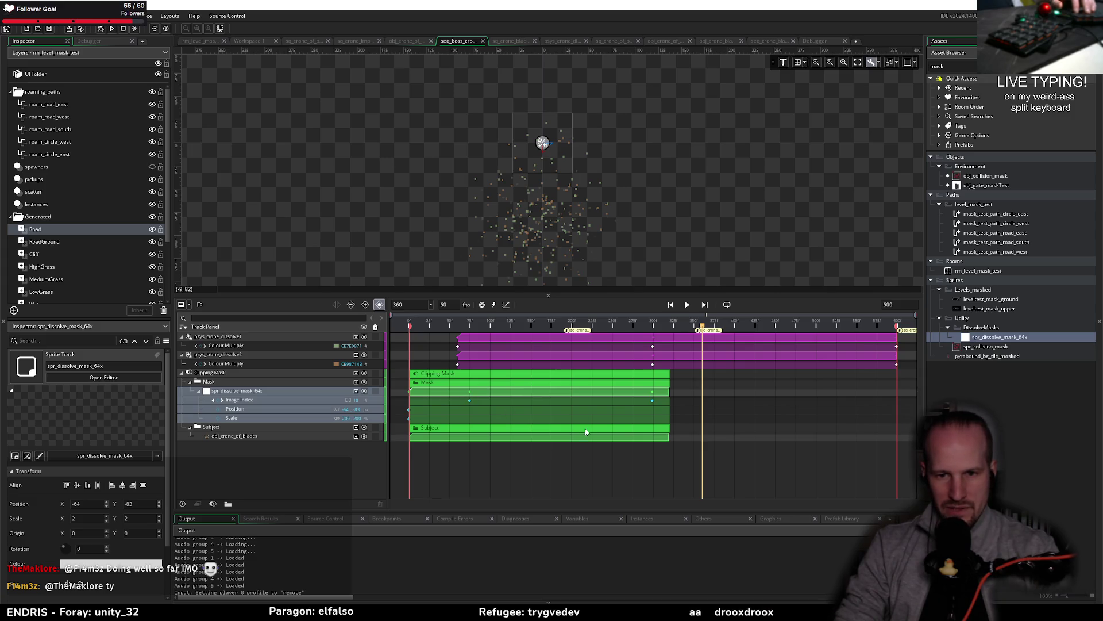
{"action": "left_click", "coordinate": [465, 399]}
{"action": "left_click", "coordinate": [339, 399]}
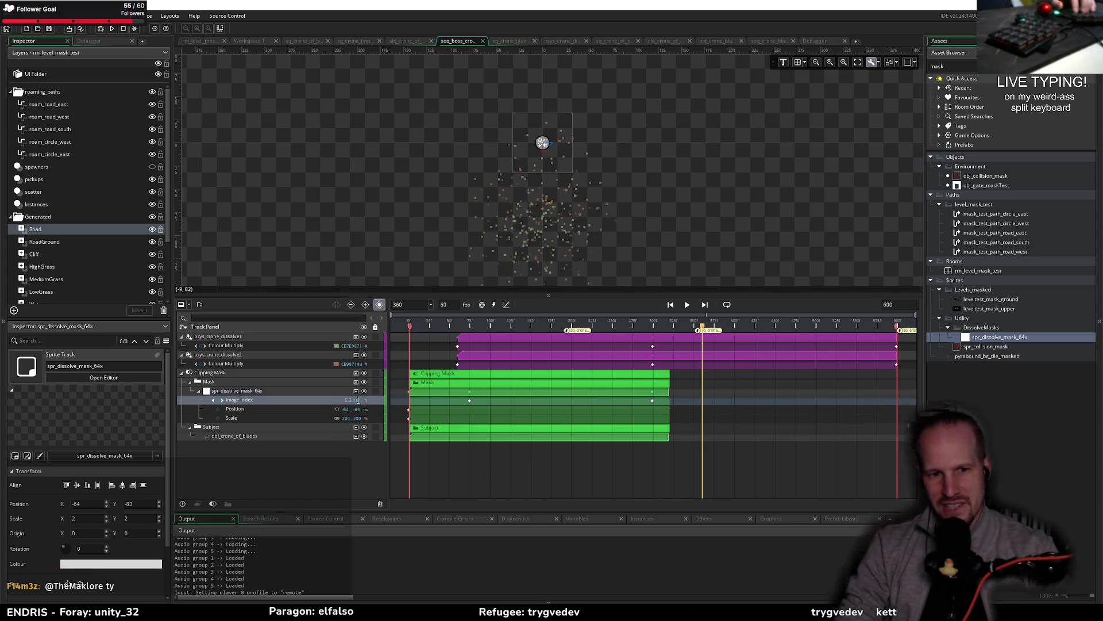
{"action": "mouse_move", "coordinate": [439, 331]}
{"action": "left_mouse_down"}
{"action": "mouse_move", "coordinate": [675, 337]}
{"action": "mouse_move", "coordinate": [634, 336]}
{"action": "mouse_move", "coordinate": [652, 341]}
{"action": "left_mouse_up"}
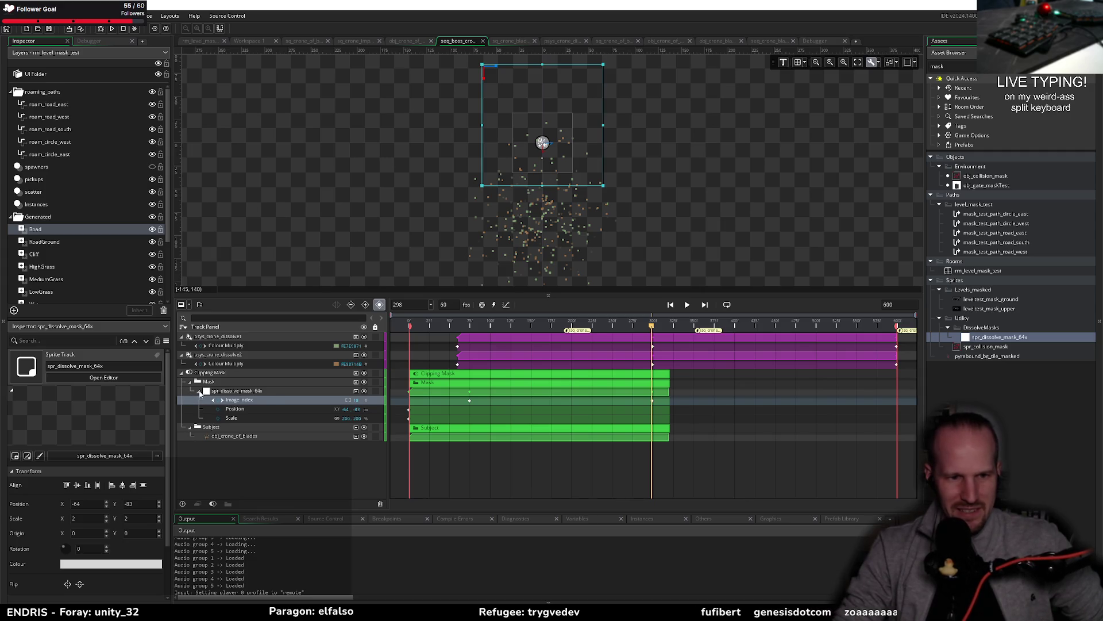
{"action": "left_click_drag", "start_coordinate": [512, 324], "coordinate": [515, 325]}
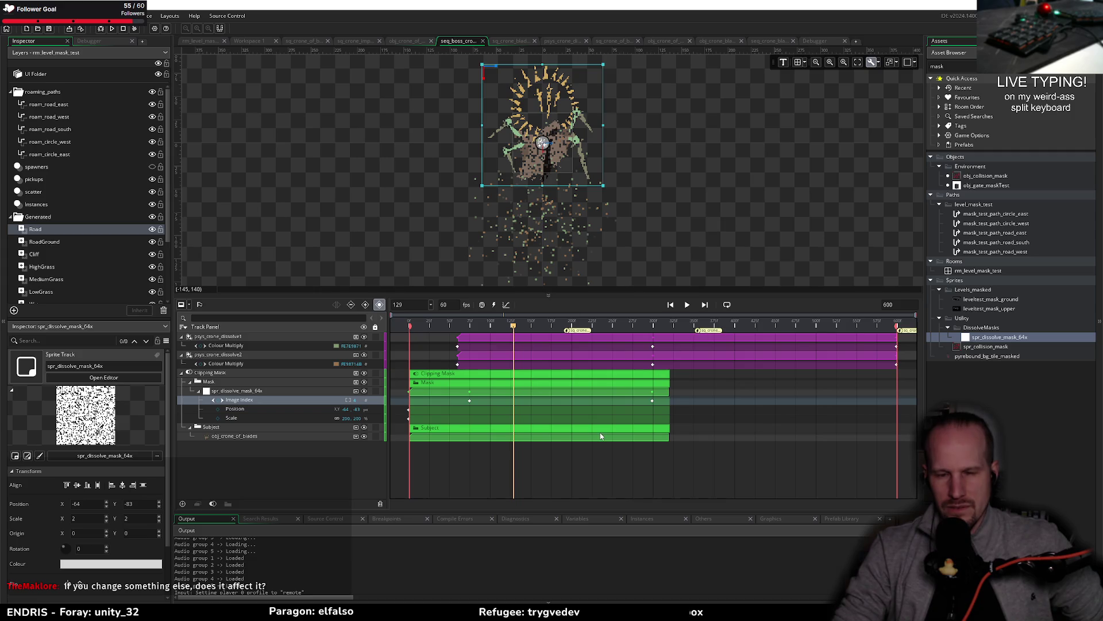
{"action": "left_click", "coordinate": [234, 437]}
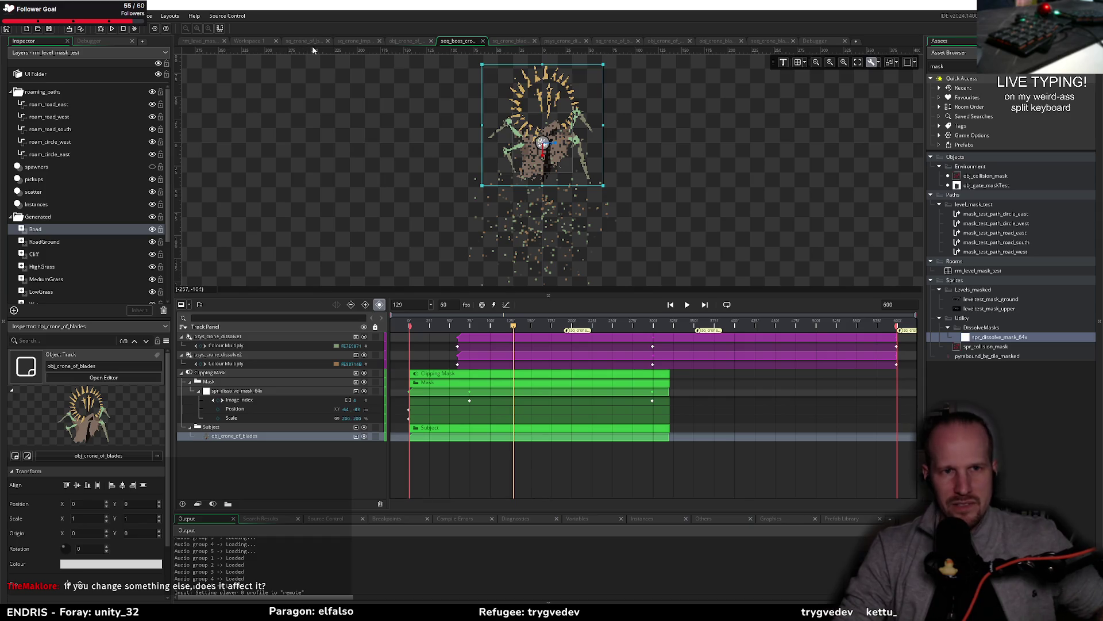
Go to obj_crone_of_blades's Create code and locate its sequence_instance_override_object calls
{"action": "left_click", "coordinate": [665, 43]}
{"action": "left_click", "coordinate": [450, 281]}
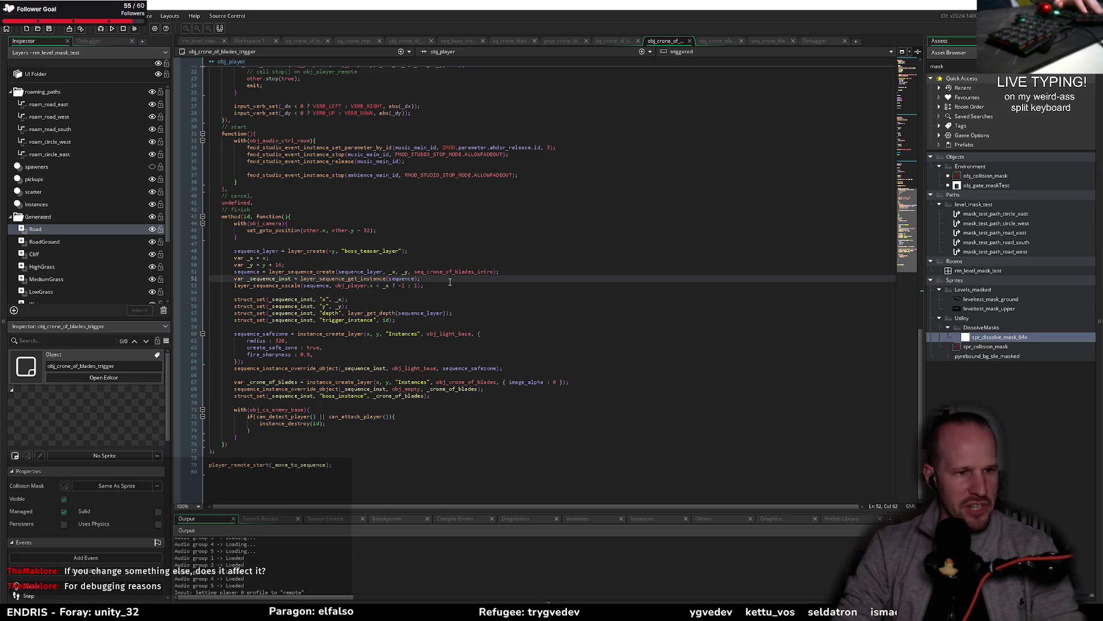
{"action": "left_click", "coordinate": [406, 41]}
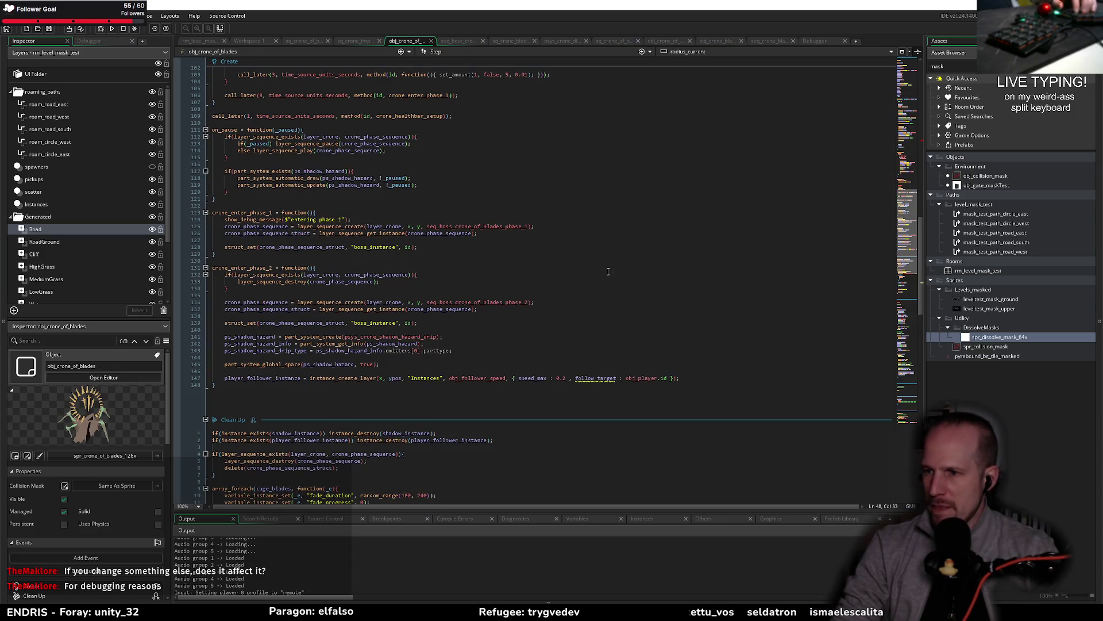
{"action": "scroll", "coordinate": [441, 258], "scroll_direction": "up", "scroll_amount": 20}
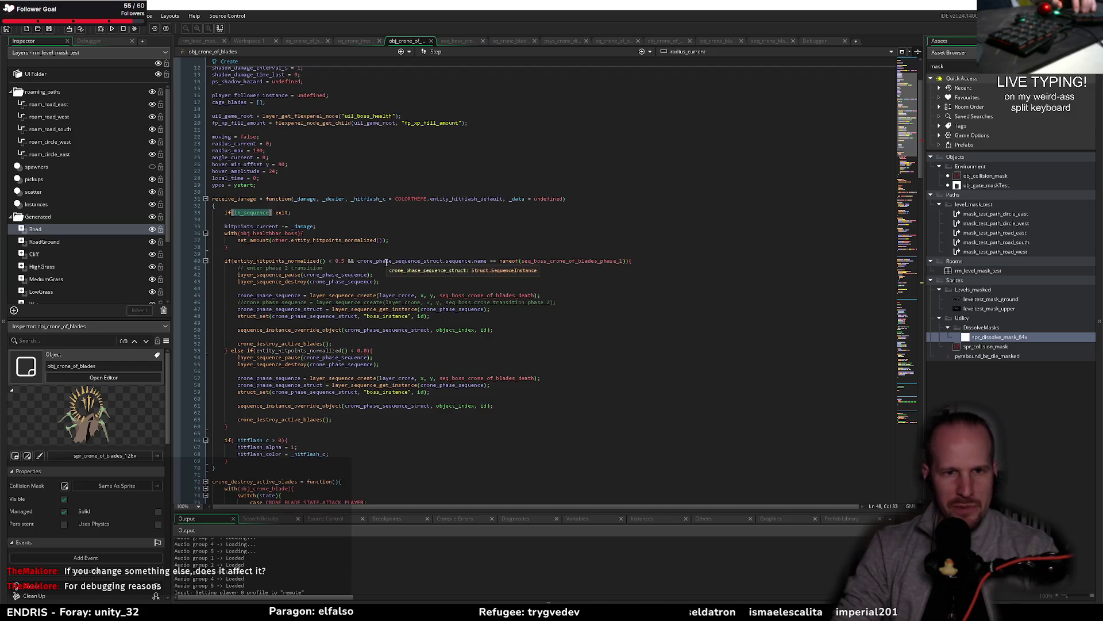
{"action": "left_click", "coordinate": [391, 337]}
{"action": "scroll", "coordinate": [391, 360], "scroll_direction": "down", "scroll_amount": 6}
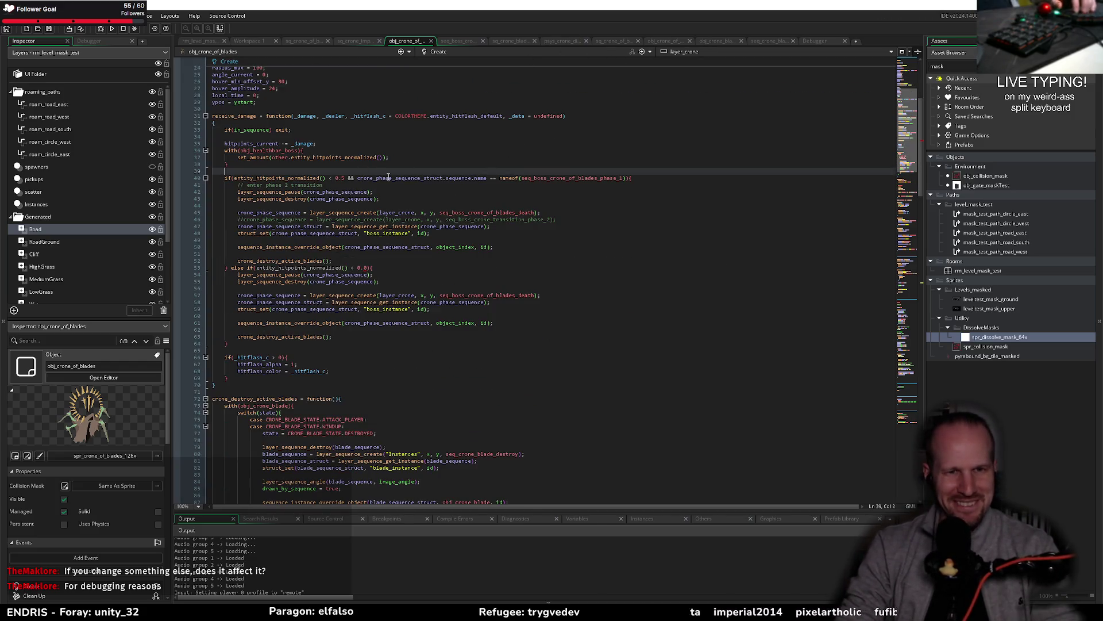
{"action": "left_click", "coordinate": [382, 180]}
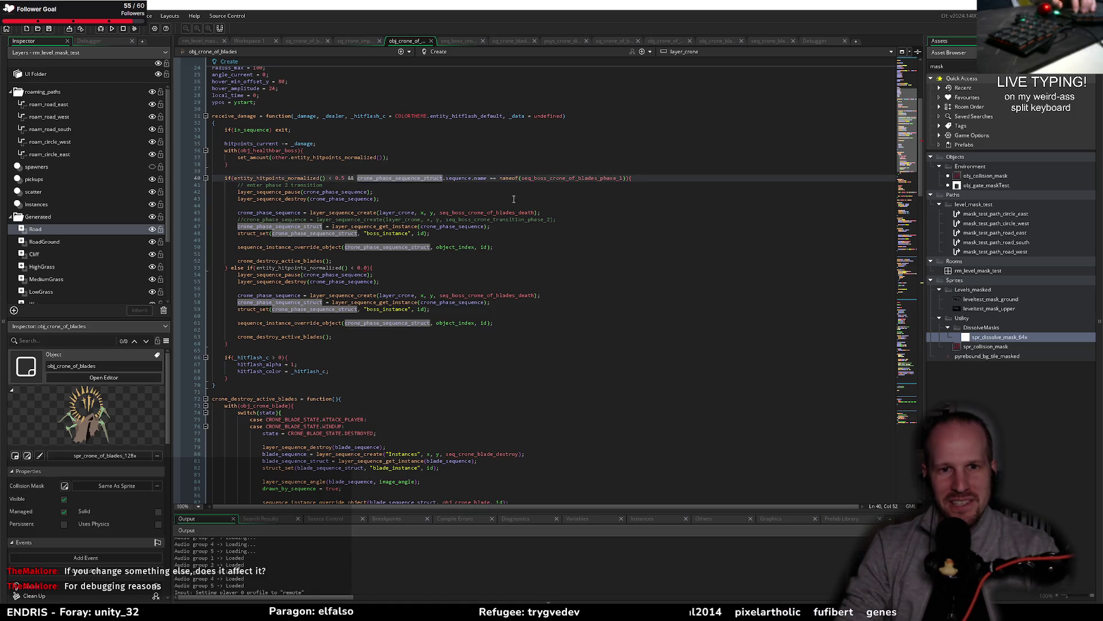
{"action": "left_click", "coordinate": [499, 212]}
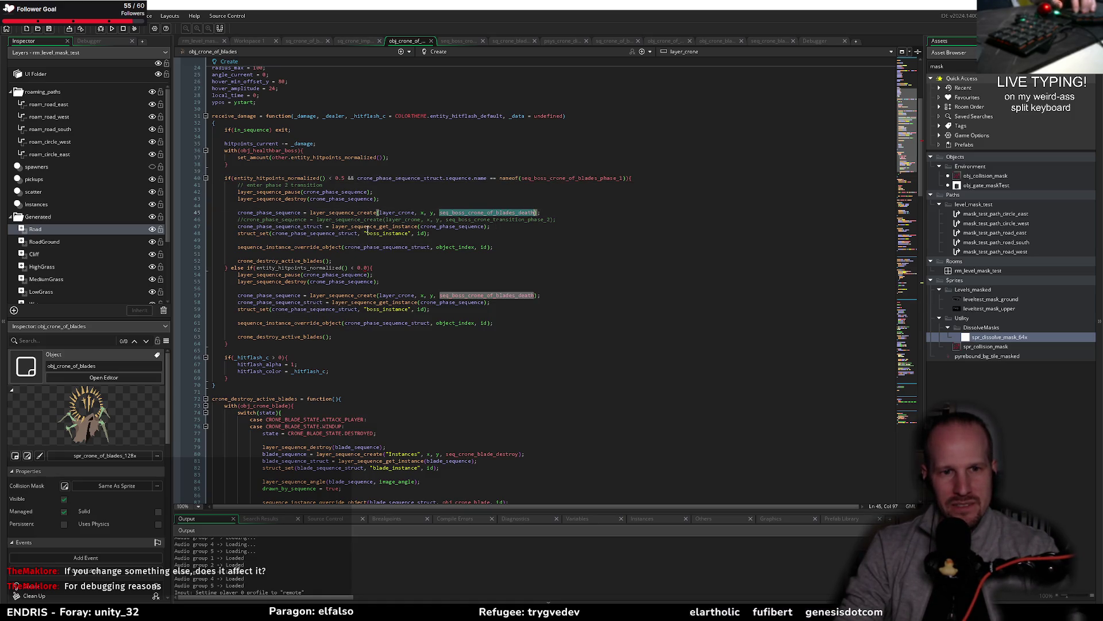
{"action": "left_click", "coordinate": [343, 247]}
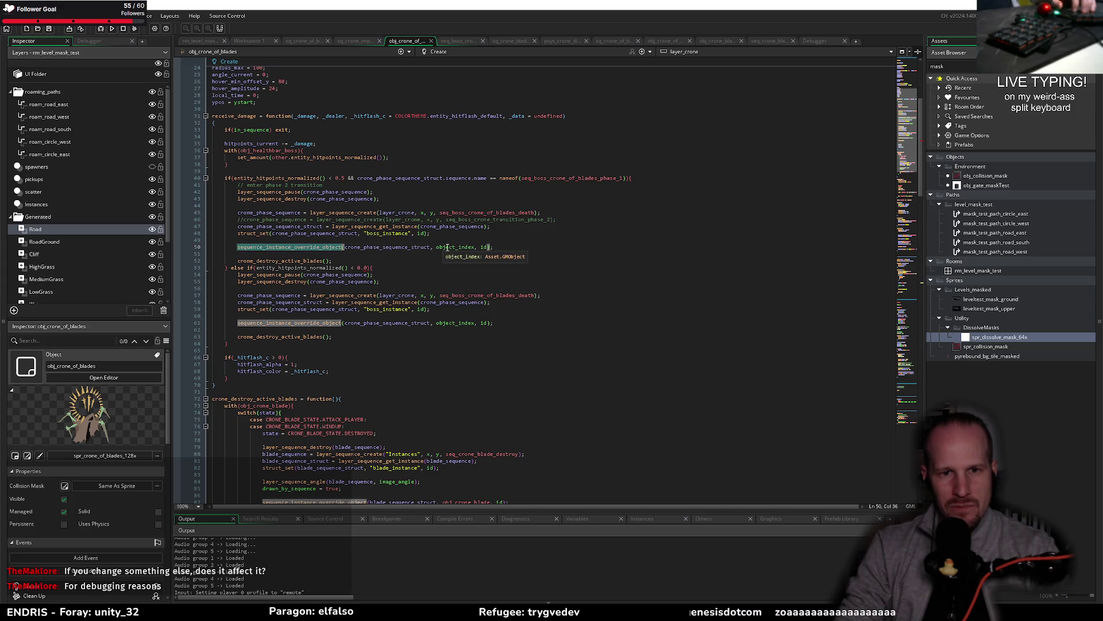
Replace object_index with obj_crone_of_blades in the override calls on lines 50 and 61
{"action": "left_click", "coordinate": [476, 247]}
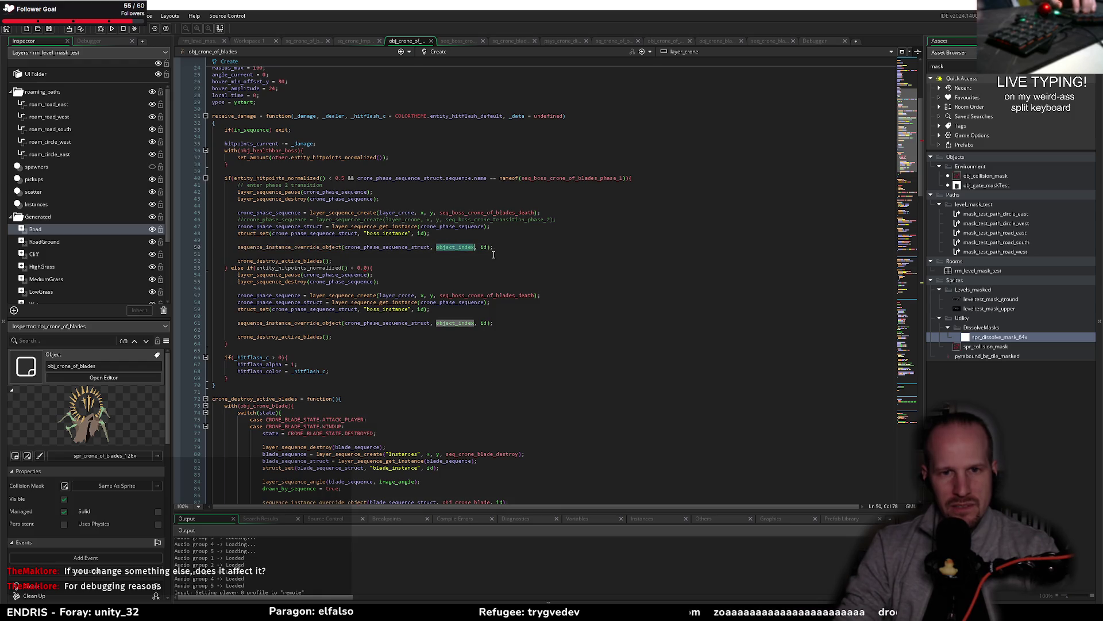
{"action": "type", "text": "cron"}
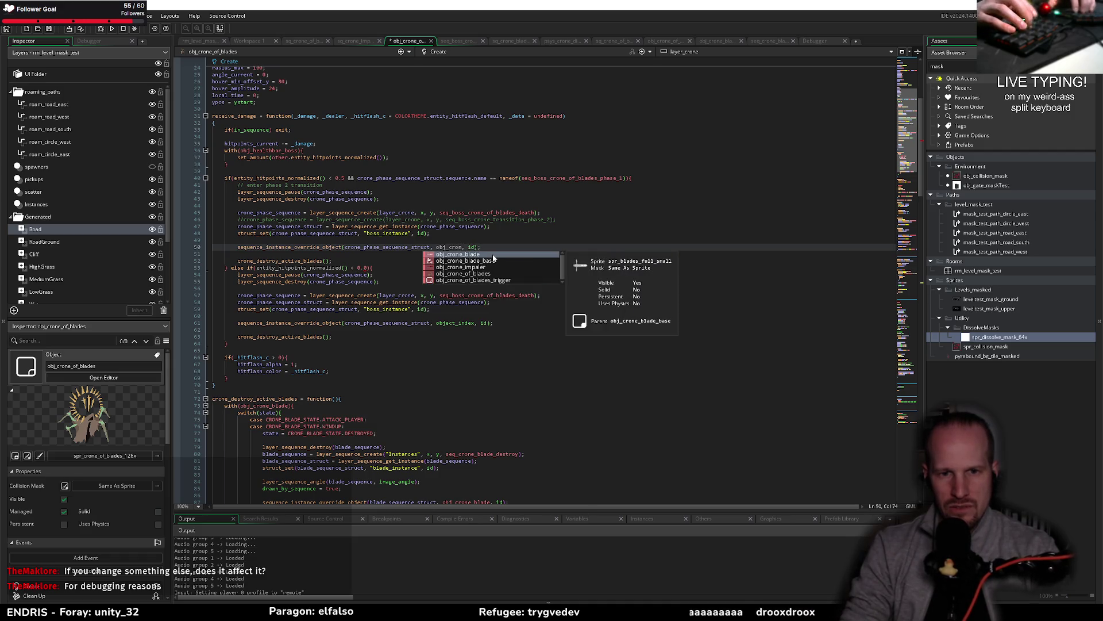
{"action": "key", "text": "Down"}
{"action": "key", "text": "Down"}
{"action": "key", "text": "Down"}
{"action": "key", "text": "Return"}
{"action": "key", "text": "Right"}
{"action": "key", "text": "Right"}
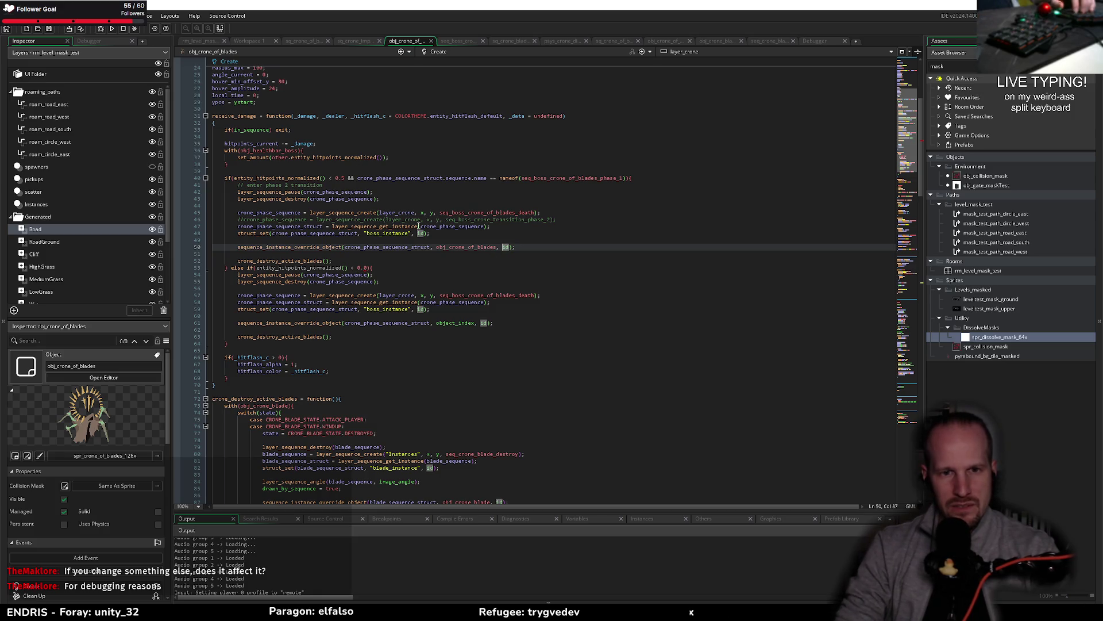
{"action": "double_click", "coordinate": [446, 251]}
{"action": "key", "text": "ctrl+c"}
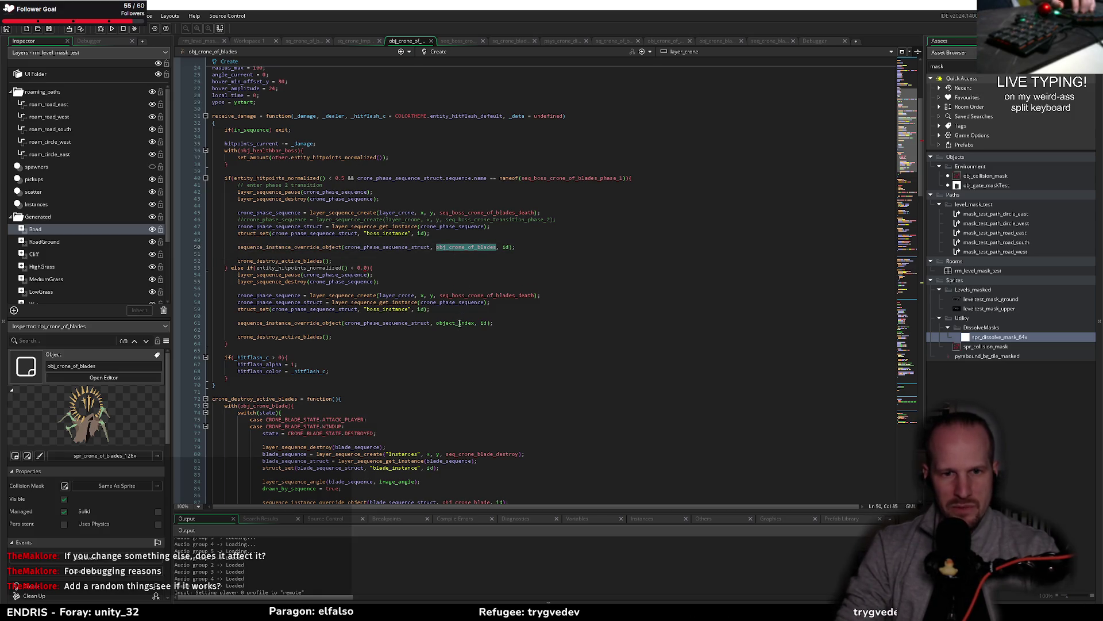
{"action": "left_click", "coordinate": [458, 324]}
{"action": "double_click", "coordinate": [457, 324]}
{"action": "key", "text": "ctrl+v"}
{"action": "left_click", "coordinate": [477, 315]}
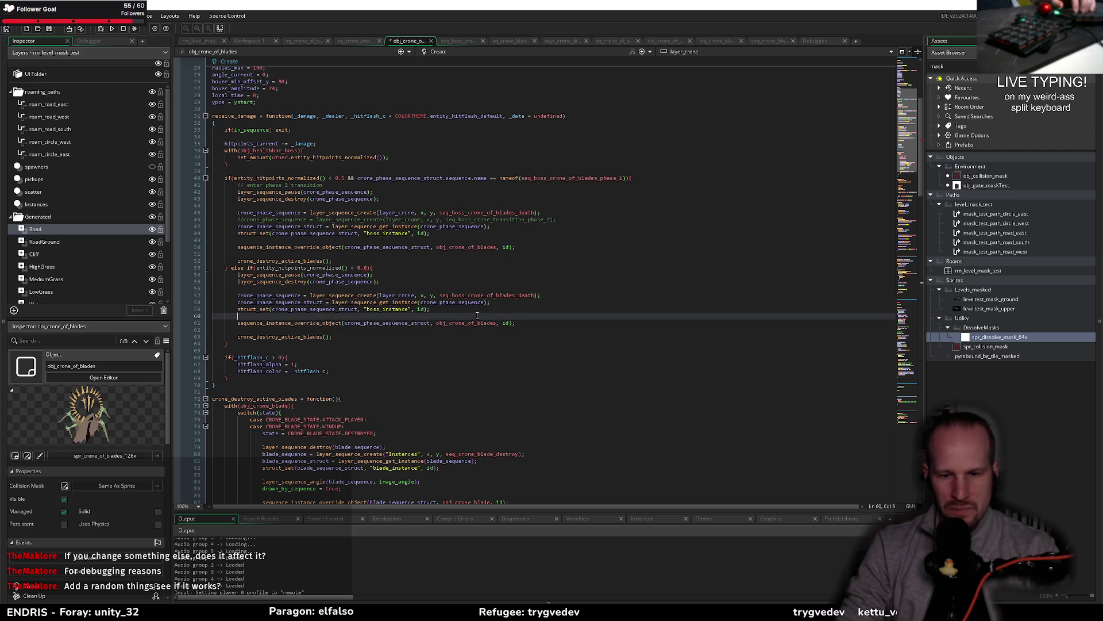
{"action": "left_click", "coordinate": [103, 30]}
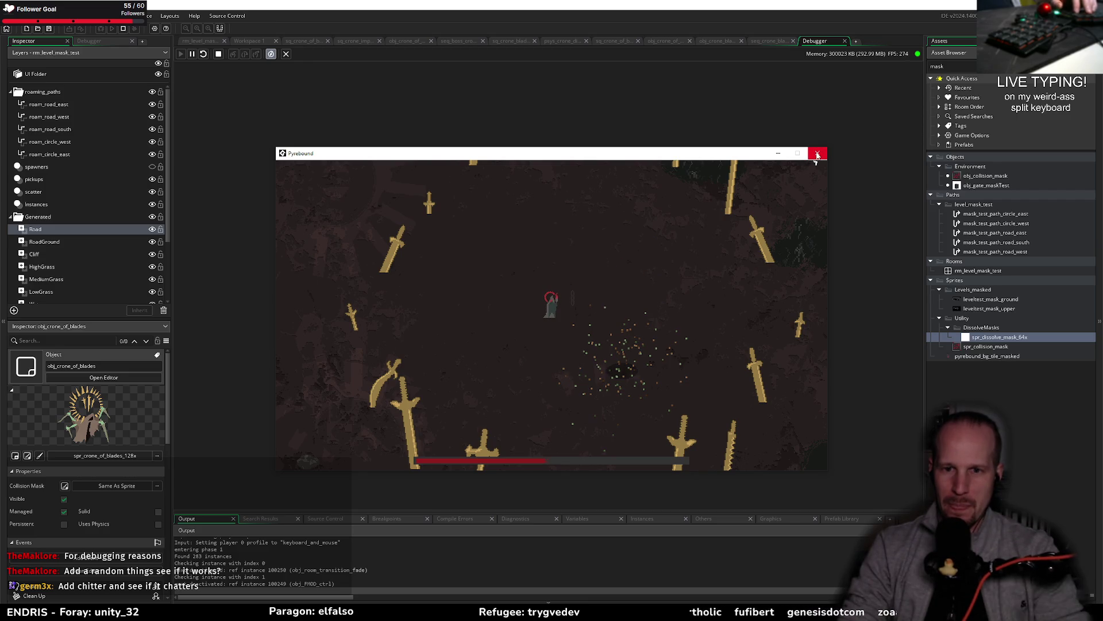
Close the Pyrebound game window and reopen the seq_boss sequence editor
{"action": "left_click", "coordinate": [817, 154]}
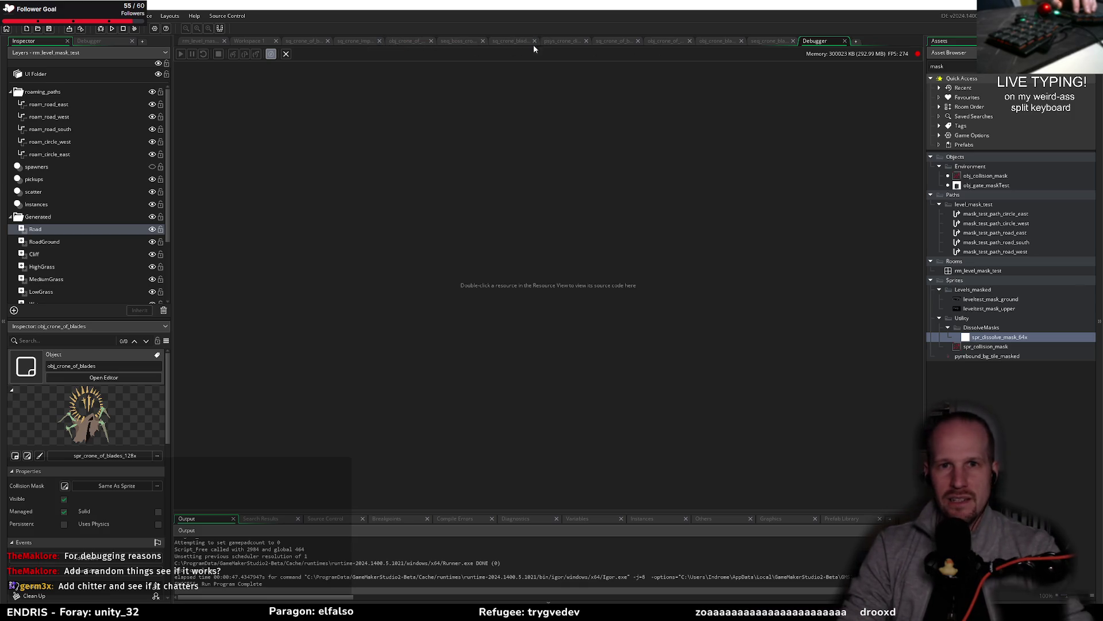
{"action": "left_click", "coordinate": [463, 41]}
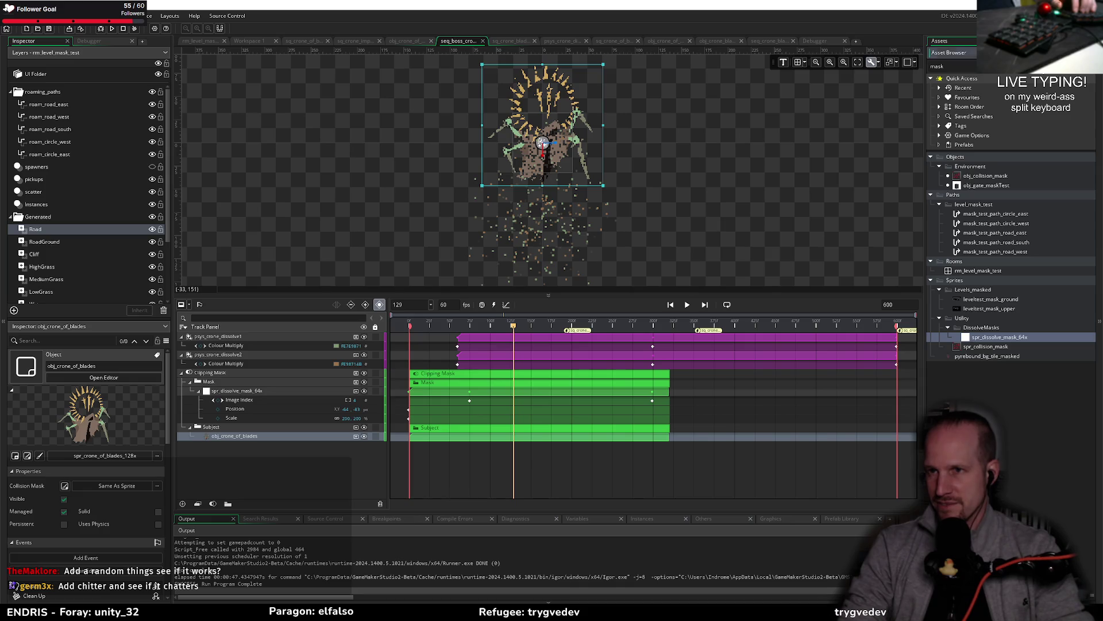
Add spr_square_16 under the Subject group, enlarged and positioned over the boss
{"action": "key", "text": "Escape"}
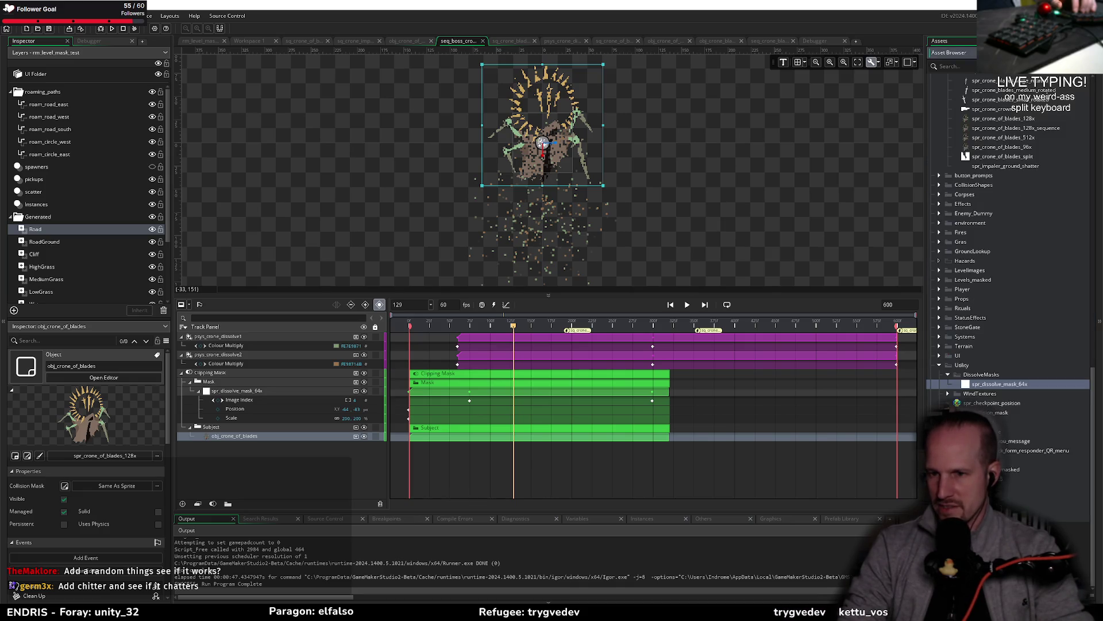
{"action": "left_click_drag", "start_coordinate": [1011, 498], "coordinate": [236, 431]}
{"action": "left_click", "coordinate": [208, 447]}
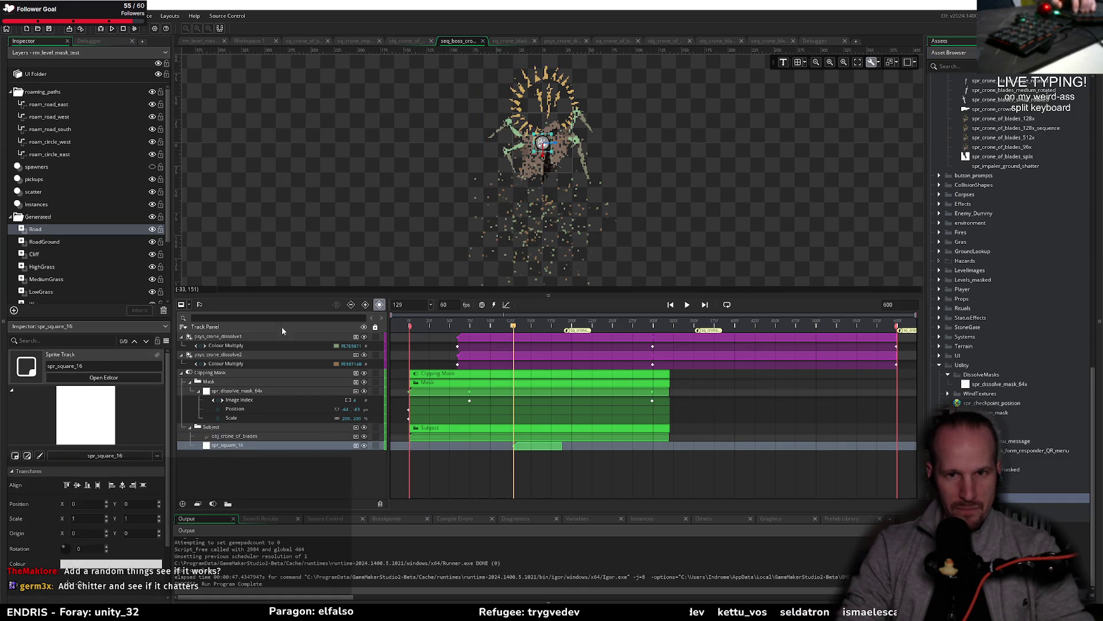
{"action": "mouse_move", "coordinate": [549, 151]}
{"action": "left_mouse_down"}
{"action": "mouse_move", "coordinate": [633, 244]}
{"action": "mouse_move", "coordinate": [681, 278]}
{"action": "mouse_move", "coordinate": [678, 264]}
{"action": "mouse_move", "coordinate": [680, 278]}
{"action": "left_mouse_up"}
{"action": "mouse_move", "coordinate": [644, 246]}
{"action": "left_mouse_down"}
{"action": "mouse_move", "coordinate": [591, 184]}
{"action": "mouse_move", "coordinate": [601, 165]}
{"action": "left_mouse_up"}
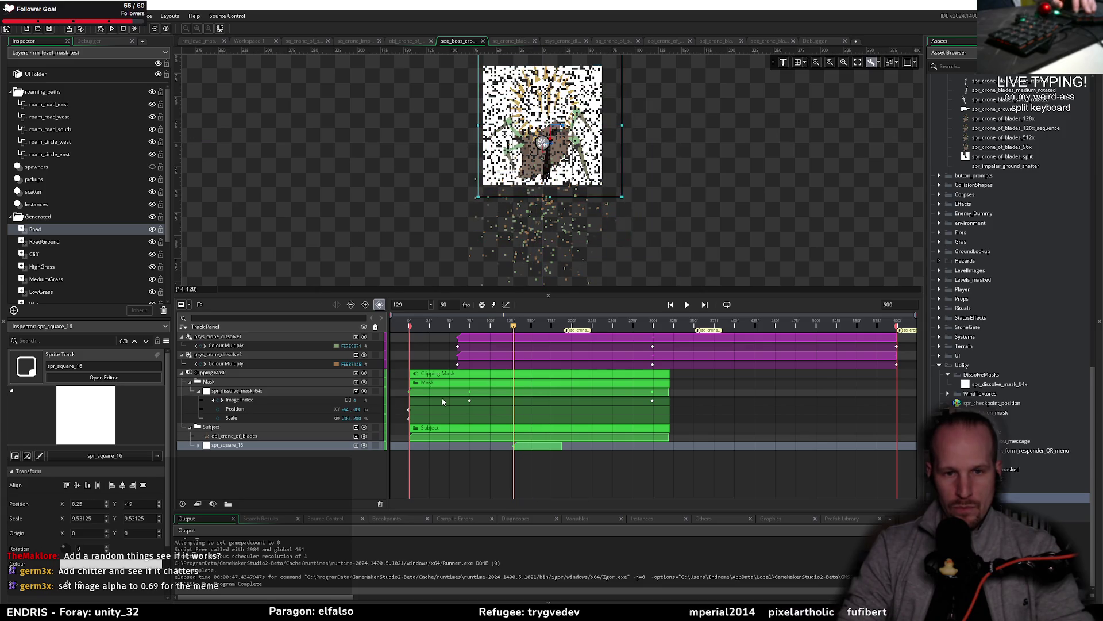
Shift and trim the spr_square_16 clip earlier so it lines up with the dissolve mask
{"action": "left_click_drag", "start_coordinate": [476, 320], "coordinate": [329, 332]}
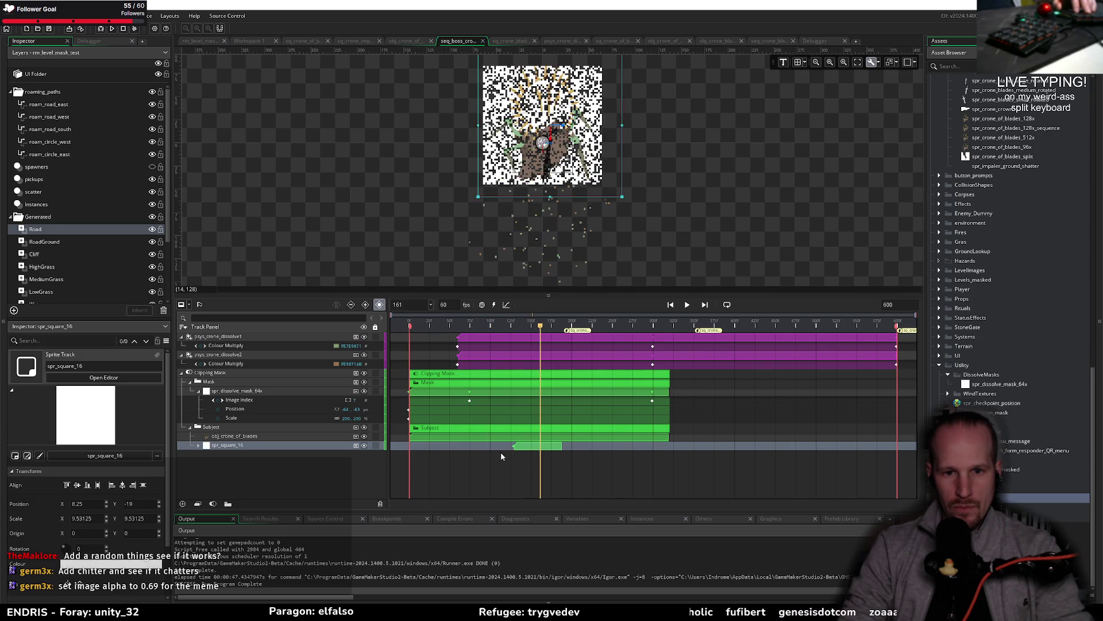
{"action": "left_click", "coordinate": [526, 449]}
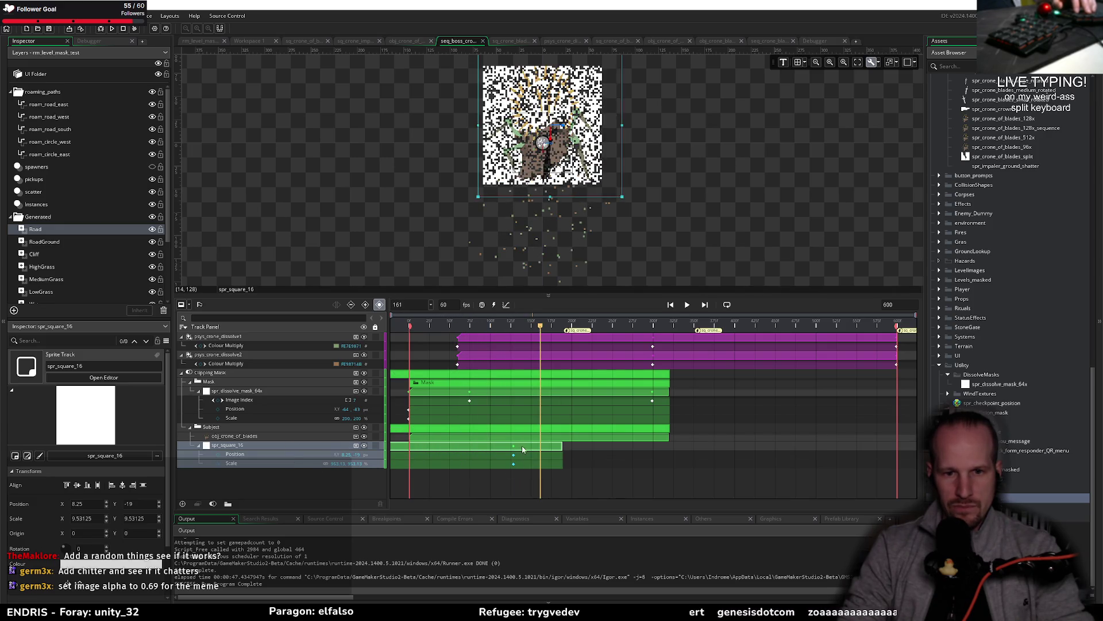
{"action": "mouse_move", "coordinate": [513, 448]}
{"action": "left_mouse_down"}
{"action": "mouse_move", "coordinate": [446, 450]}
{"action": "mouse_move", "coordinate": [501, 451]}
{"action": "left_mouse_up"}
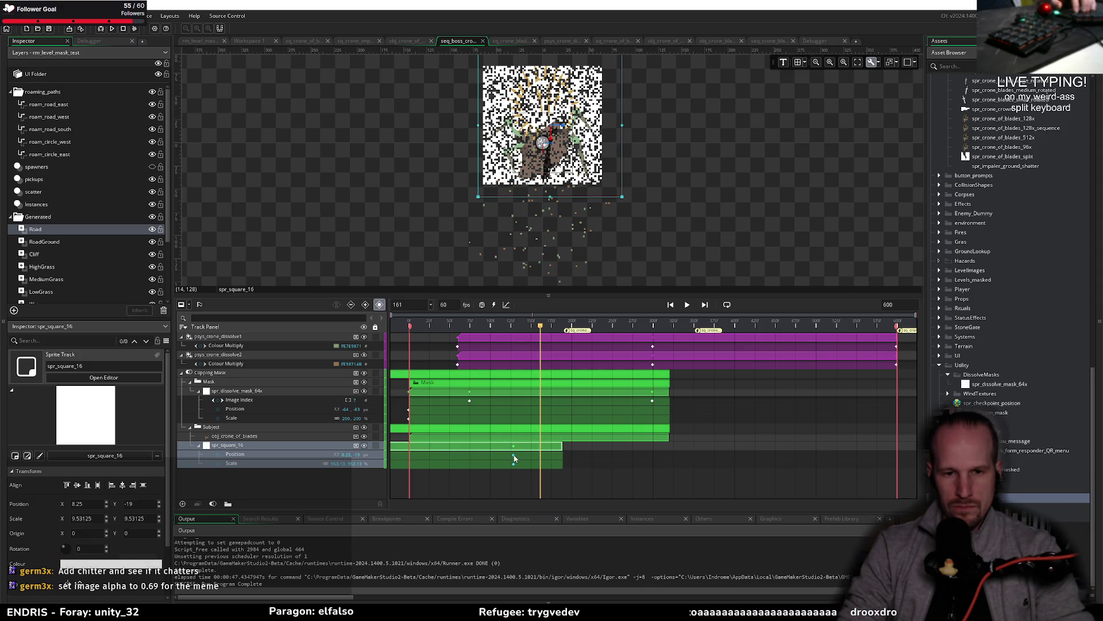
{"action": "left_click", "coordinate": [514, 457]}
{"action": "mouse_move", "coordinate": [513, 458]}
{"action": "left_mouse_down"}
{"action": "mouse_move", "coordinate": [425, 460]}
{"action": "mouse_move", "coordinate": [506, 447]}
{"action": "mouse_move", "coordinate": [669, 450]}
{"action": "left_mouse_up"}
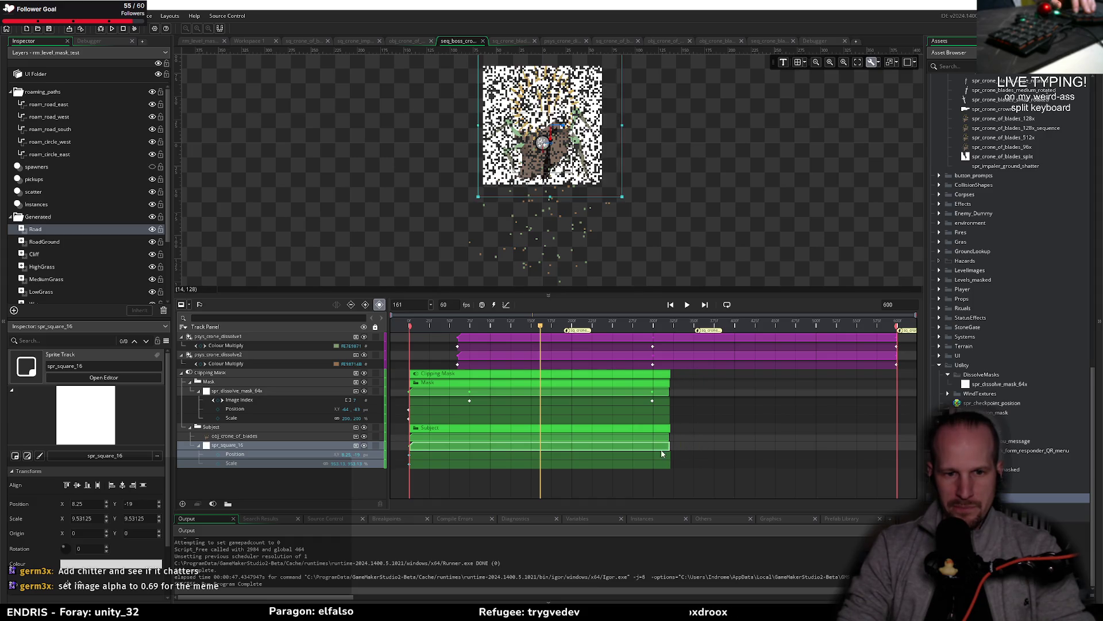
{"action": "left_click", "coordinate": [406, 437]}
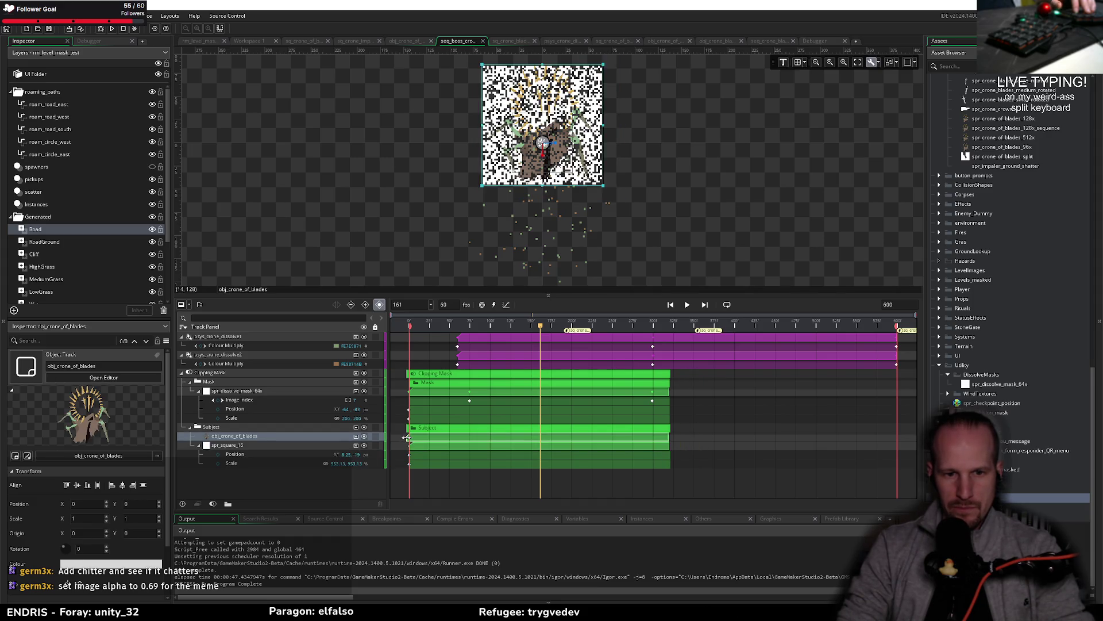
{"action": "left_click", "coordinate": [408, 392]}
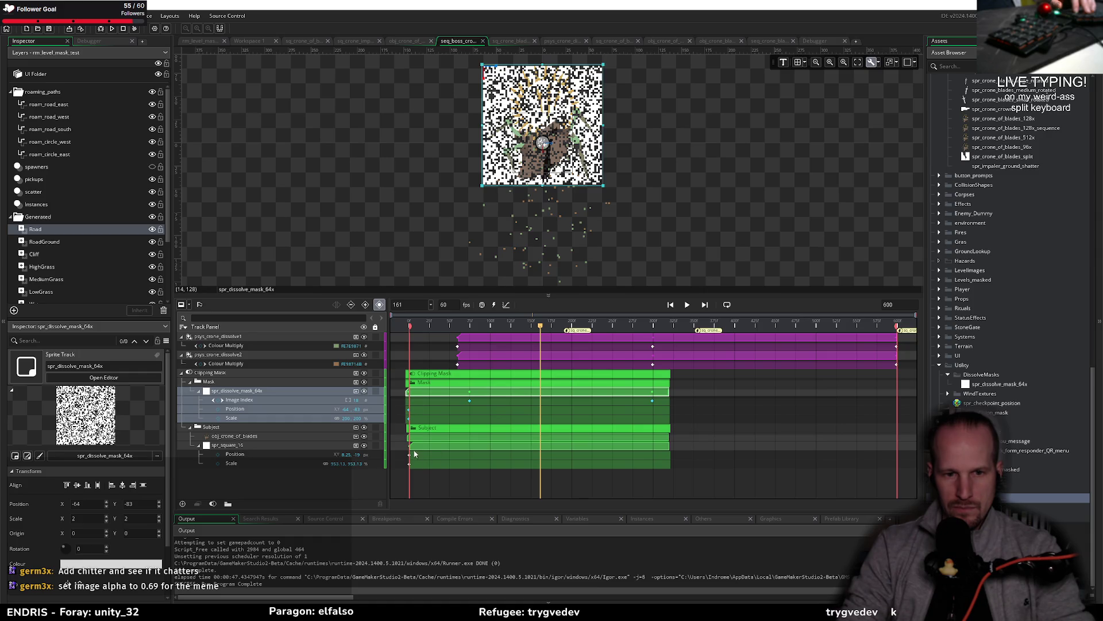
{"action": "left_click", "coordinate": [408, 439]}
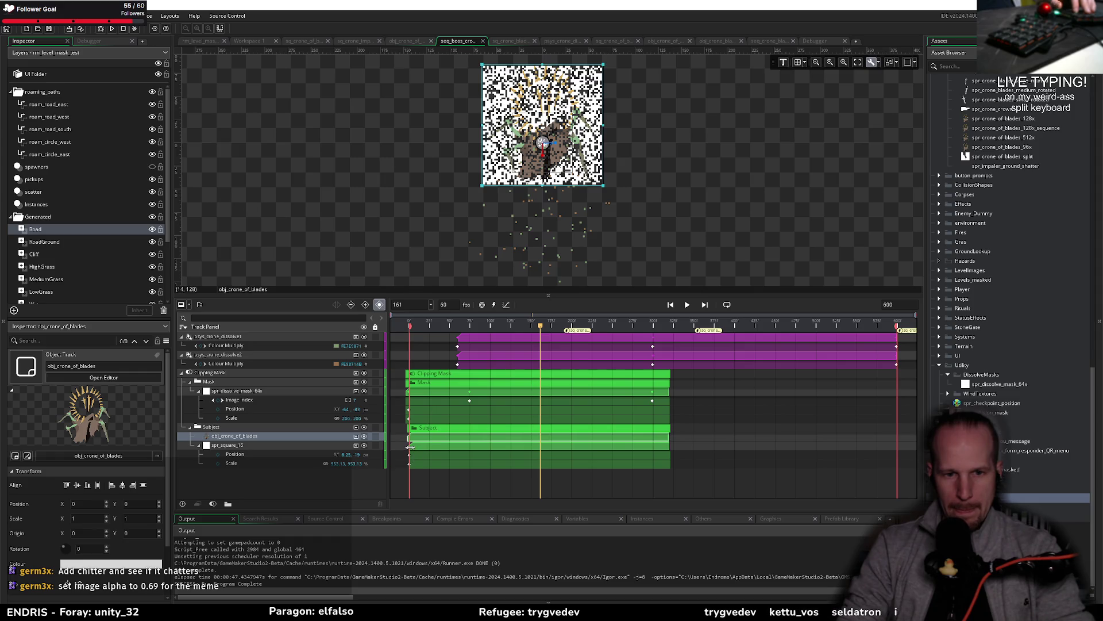
{"action": "left_click", "coordinate": [408, 447]}
{"action": "left_click", "coordinate": [436, 485]}
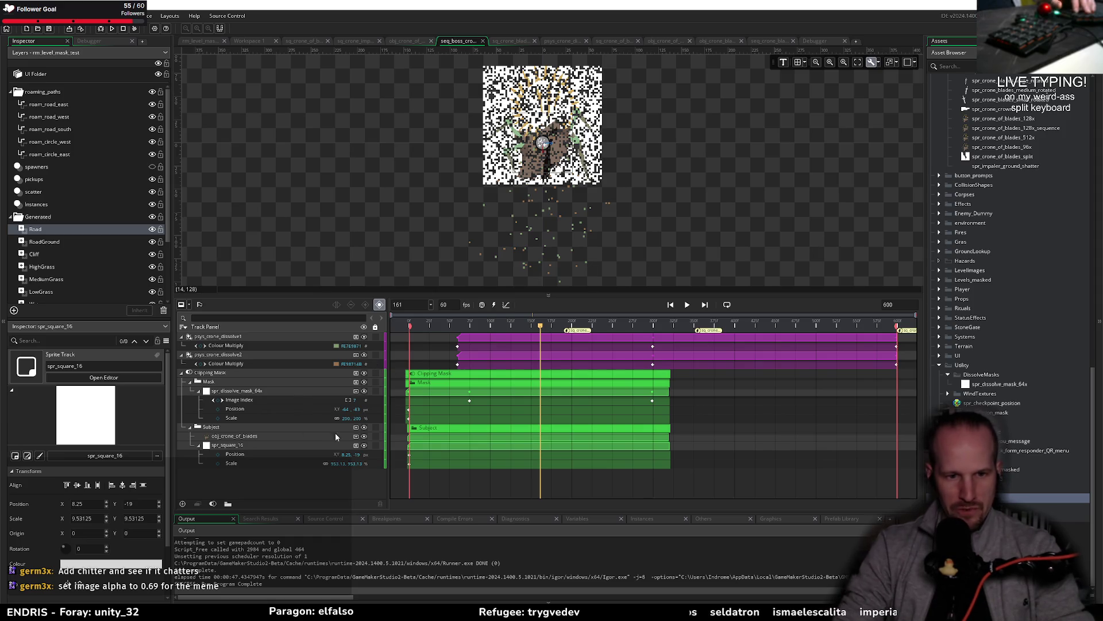
{"action": "key", "text": "F6"}
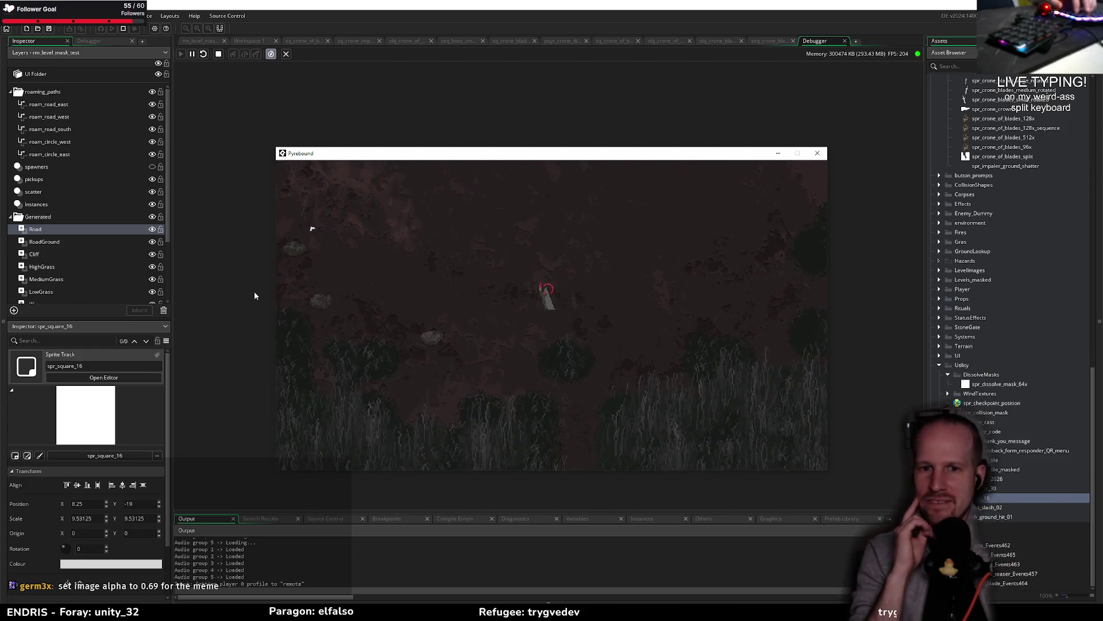
Walk the player to the boss and defeat it, pause, then resume and break into the debugger
{"action": "key", "text": "w"}
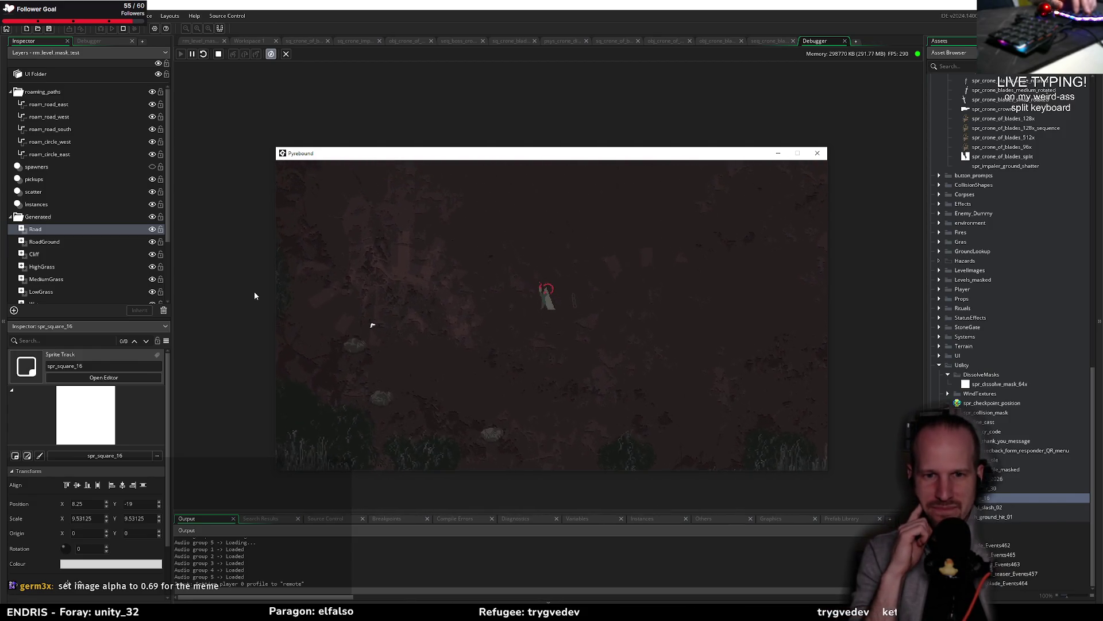
{"action": "key", "text": "w"}
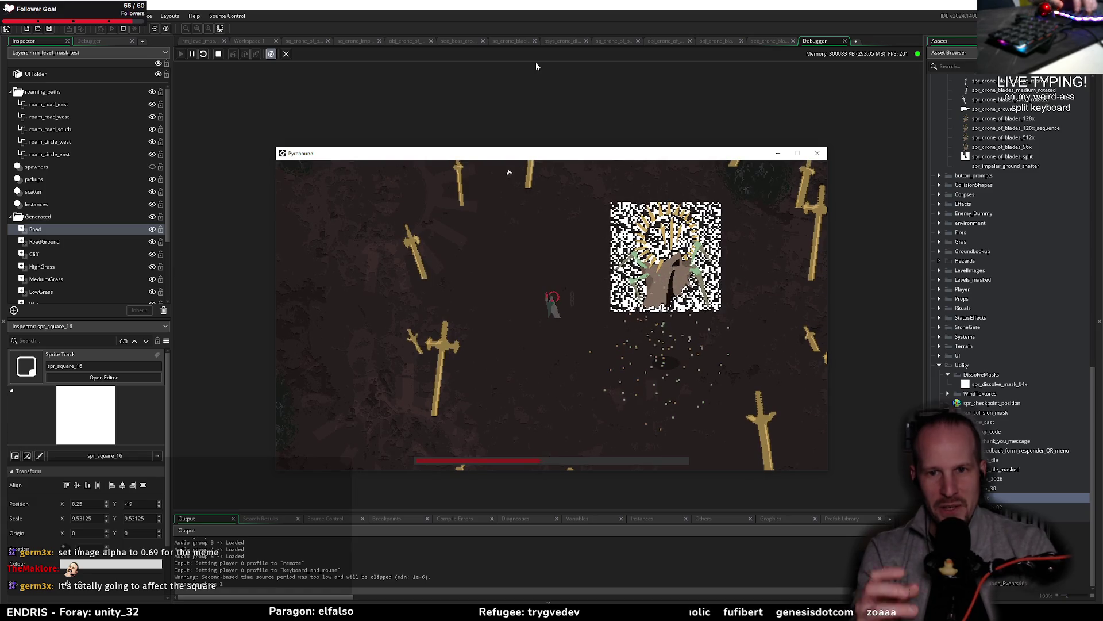
{"action": "key", "text": "Escape"}
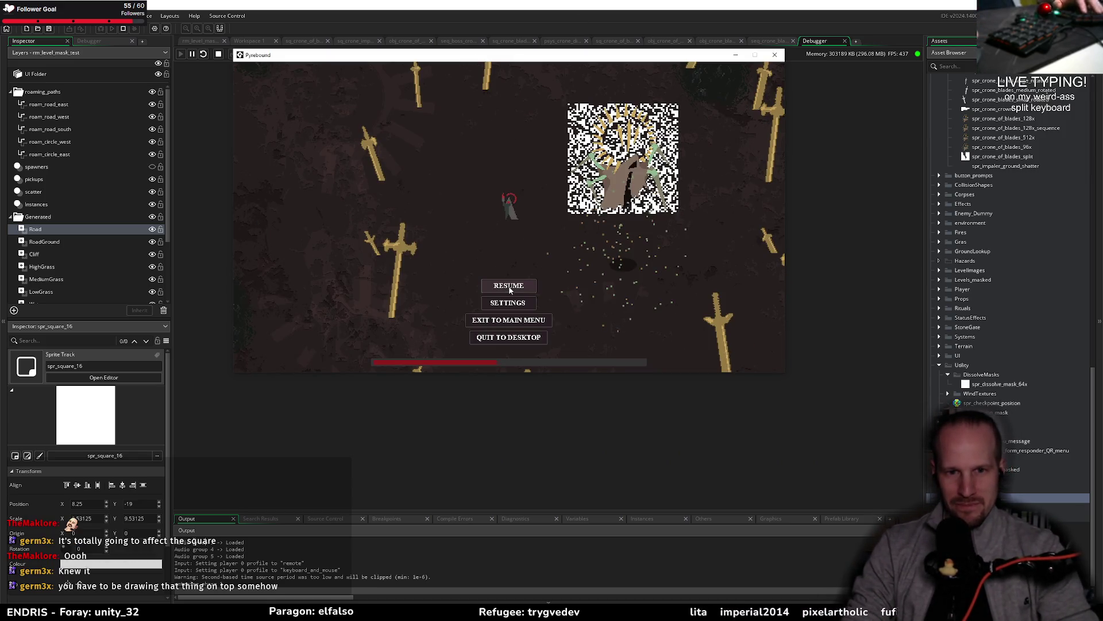
{"action": "left_click", "coordinate": [517, 339]}
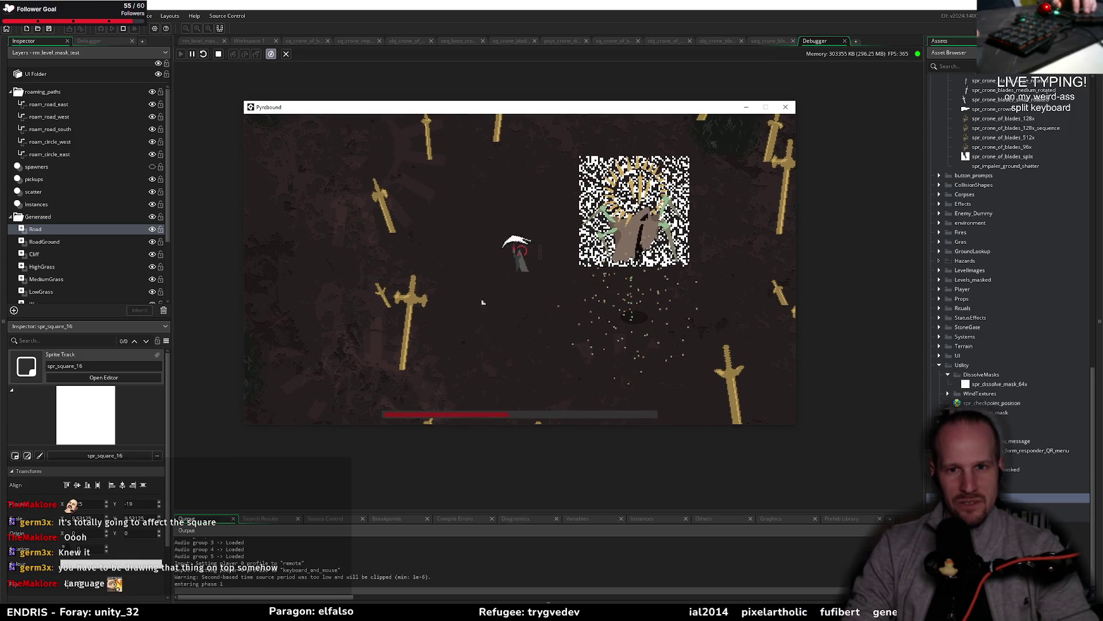
{"action": "left_click", "coordinate": [192, 53]}
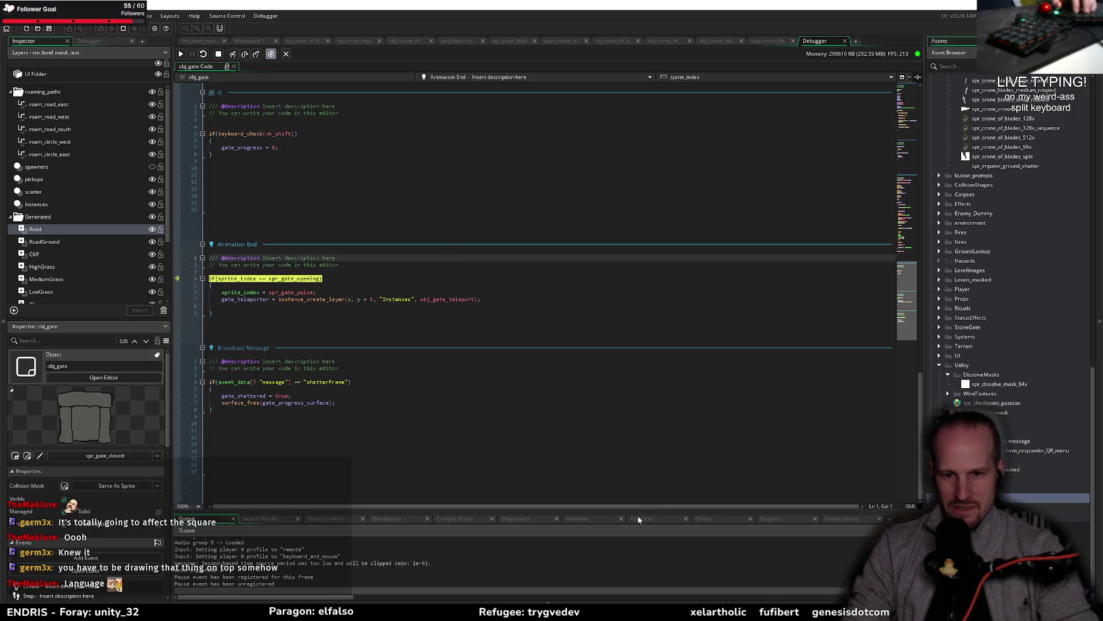
Widen the debugger's bottom panel and the instance list and details panes
{"action": "left_click_drag", "start_coordinate": [638, 511], "coordinate": [639, 283]}
{"action": "left_click", "coordinate": [646, 291]}
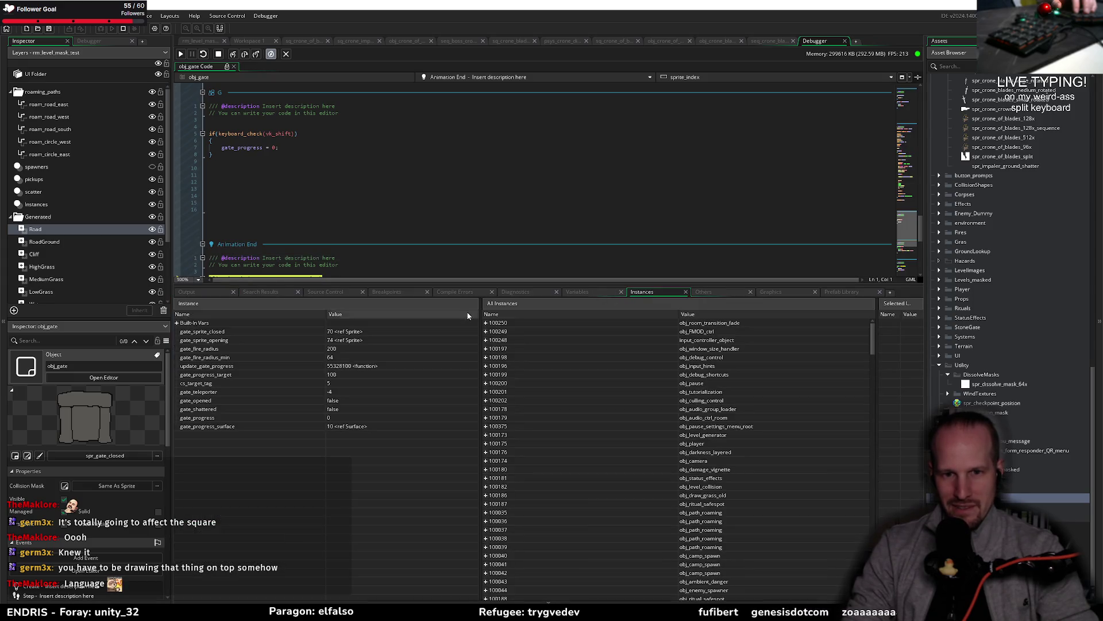
{"action": "left_click_drag", "start_coordinate": [482, 320], "coordinate": [440, 320]}
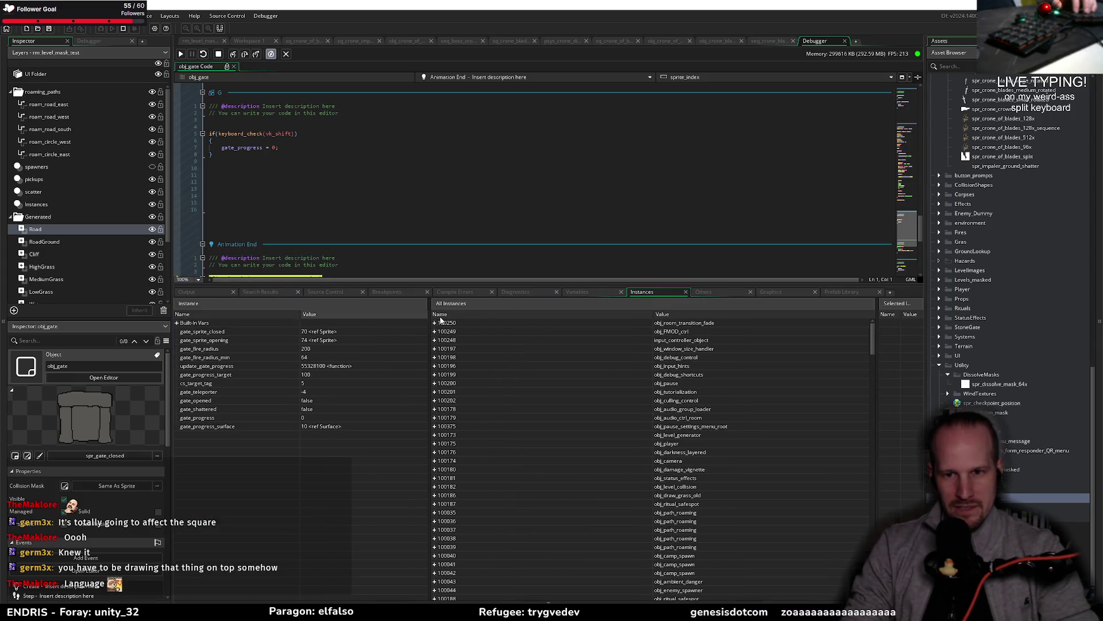
{"action": "mouse_move", "coordinate": [876, 302]}
{"action": "left_mouse_down"}
{"action": "mouse_move", "coordinate": [593, 335]}
{"action": "mouse_move", "coordinate": [566, 314]}
{"action": "mouse_move", "coordinate": [530, 315]}
{"action": "left_mouse_up"}
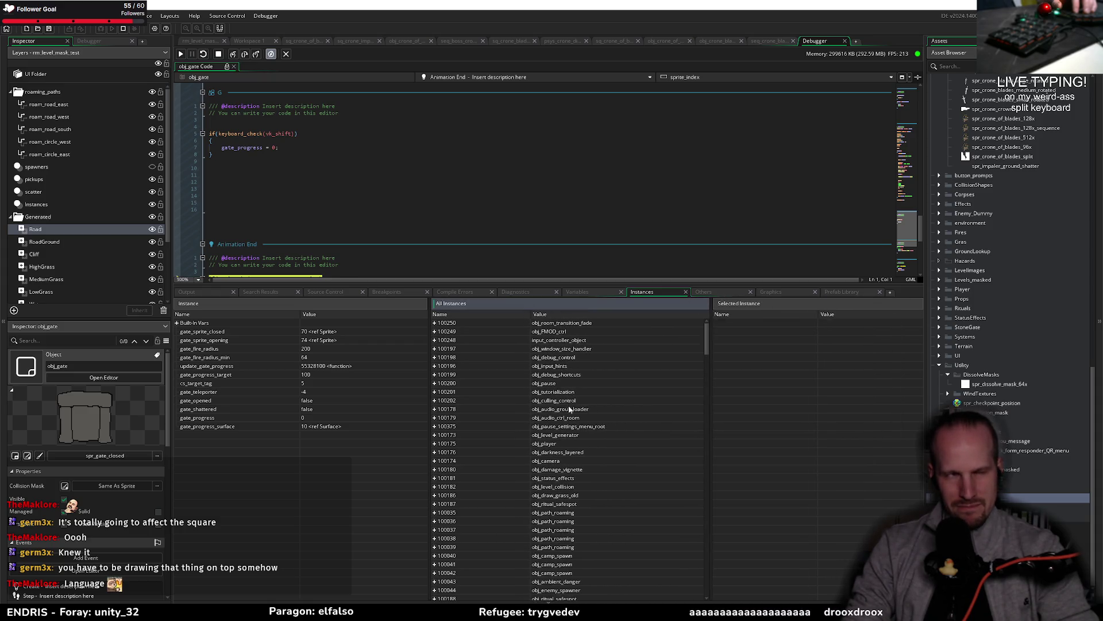
{"action": "scroll", "coordinate": [594, 418], "scroll_direction": "down", "scroll_amount": 10}
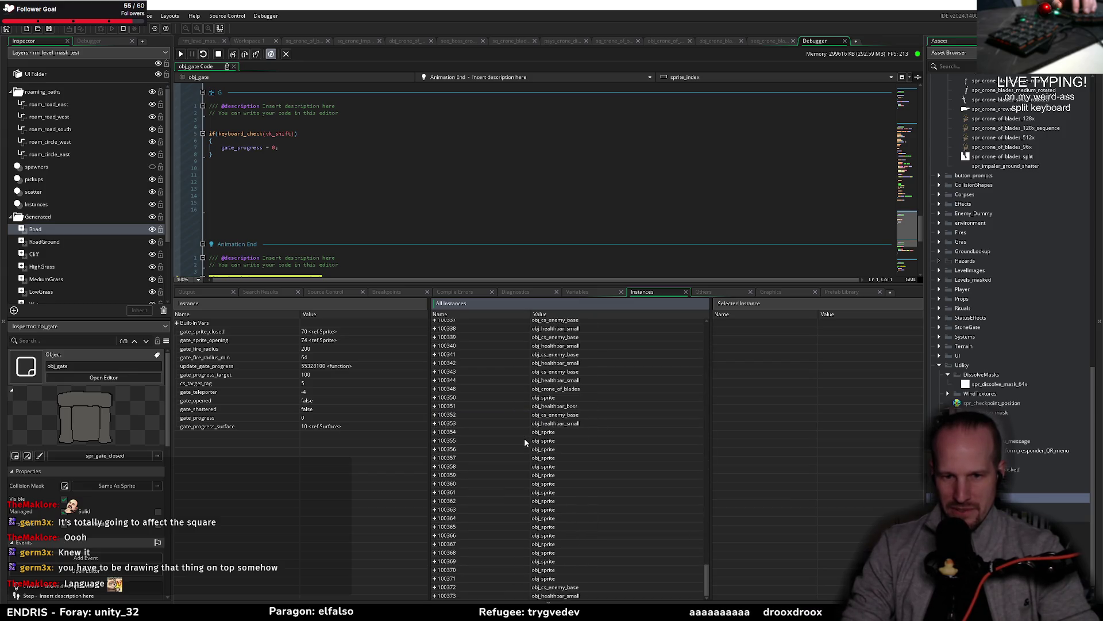
{"action": "scroll", "coordinate": [578, 477], "scroll_direction": "up", "scroll_amount": 15}
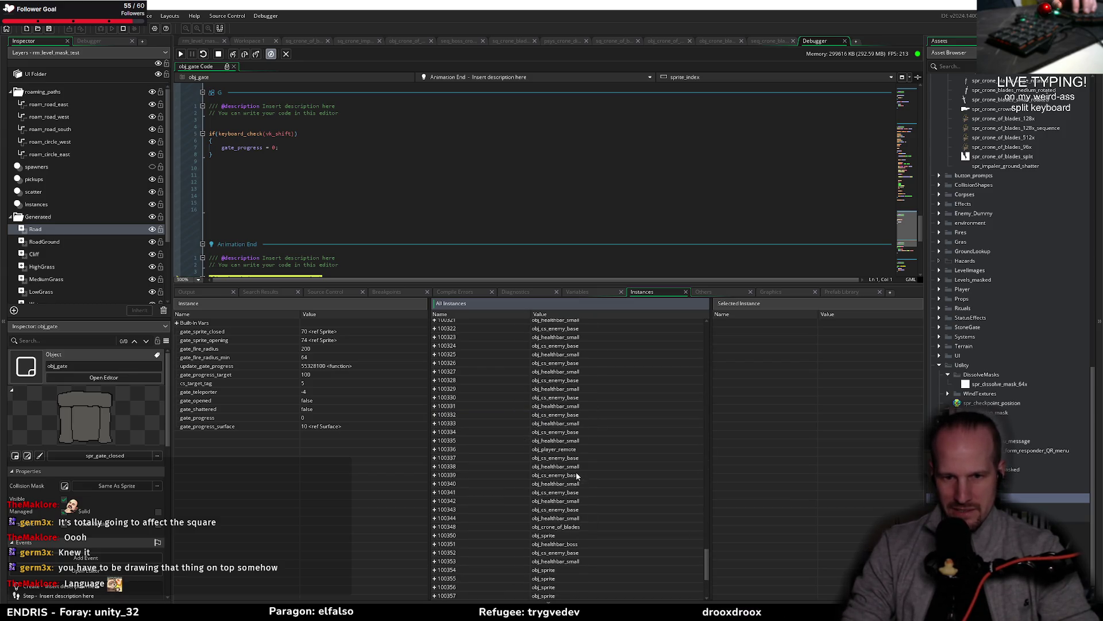
{"action": "scroll", "coordinate": [576, 470], "scroll_direction": "down", "scroll_amount": 15}
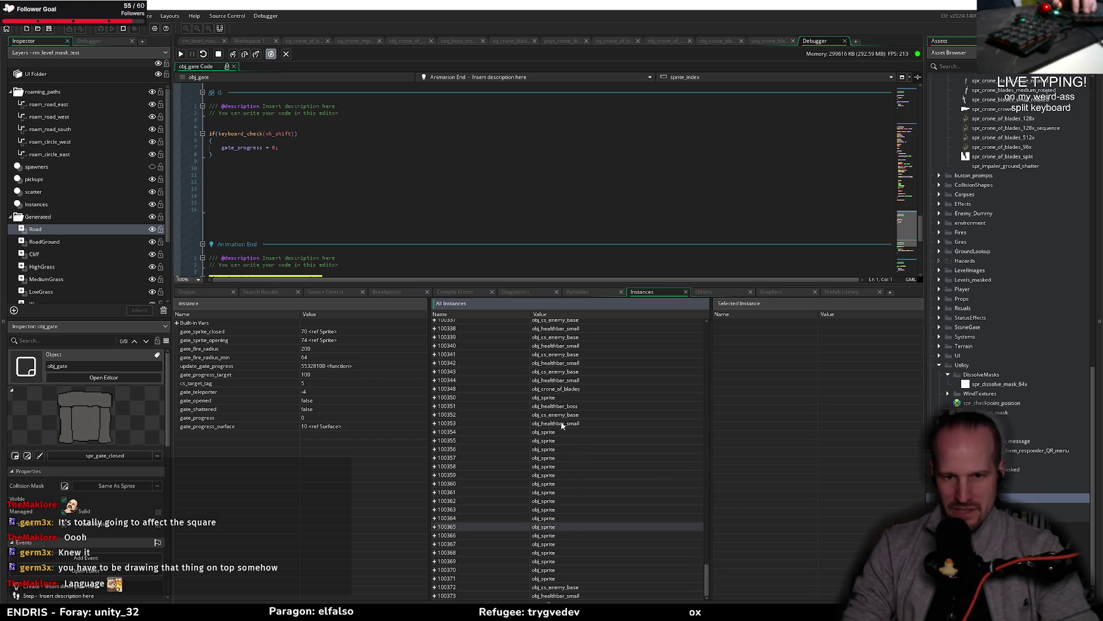
Expand obj_crone_of_blades instance 100348's sequence_instance and check it plays seq_boss_crone_of_blades_death
{"action": "left_click", "coordinate": [573, 391]}
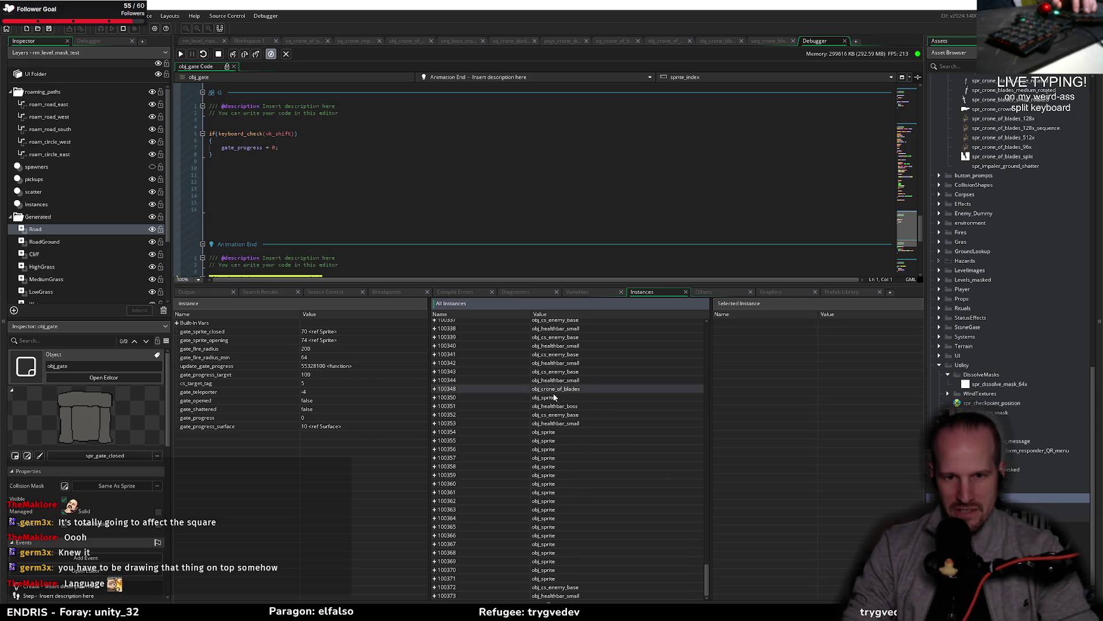
{"action": "left_click", "coordinate": [435, 389]}
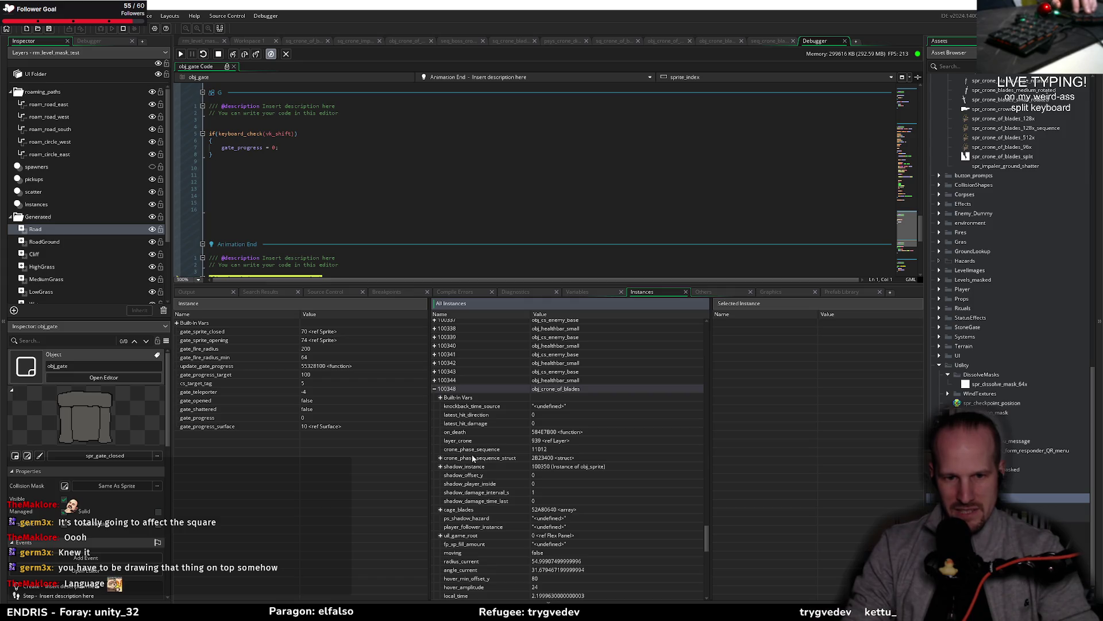
{"action": "left_click", "coordinate": [440, 397]}
{"action": "scroll", "coordinate": [483, 468], "scroll_direction": "down", "scroll_amount": 5}
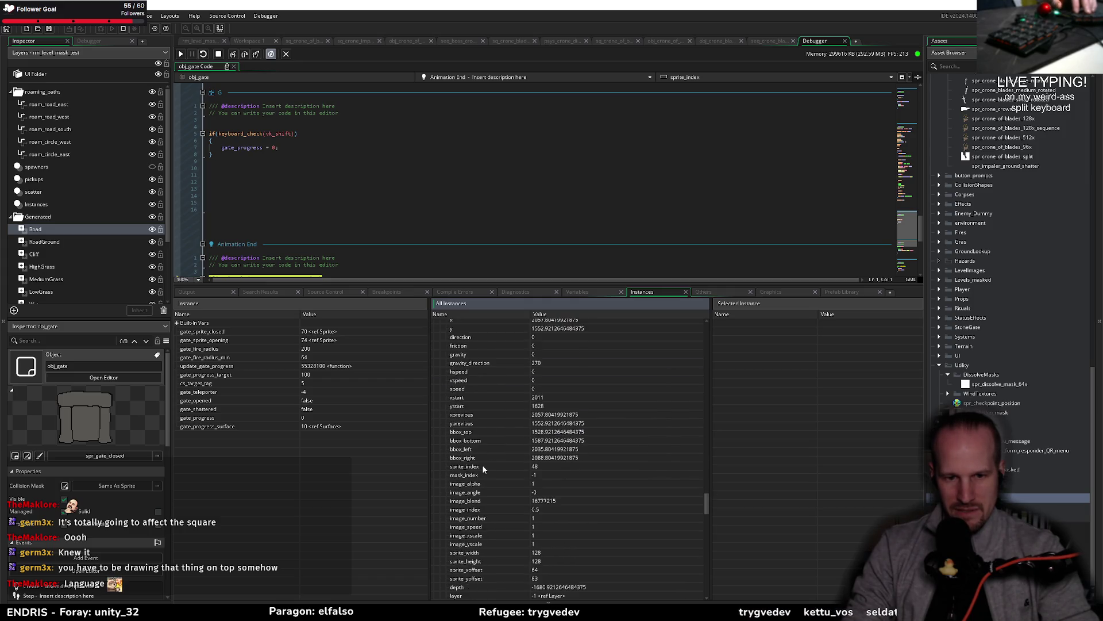
{"action": "scroll", "coordinate": [474, 420], "scroll_direction": "down", "scroll_amount": 15}
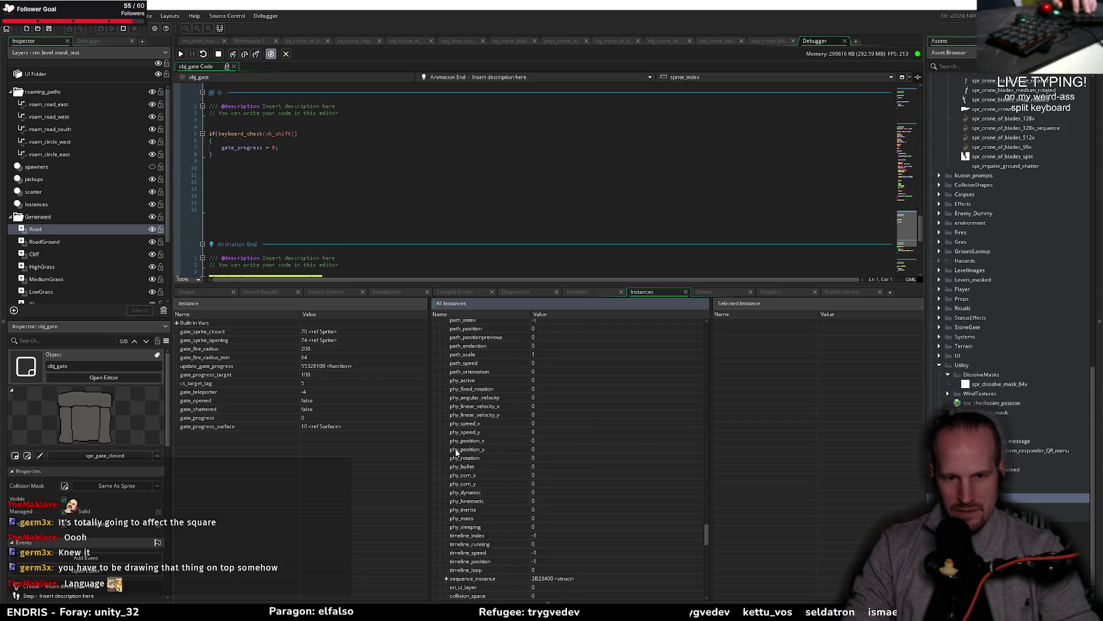
{"action": "left_click", "coordinate": [446, 389]}
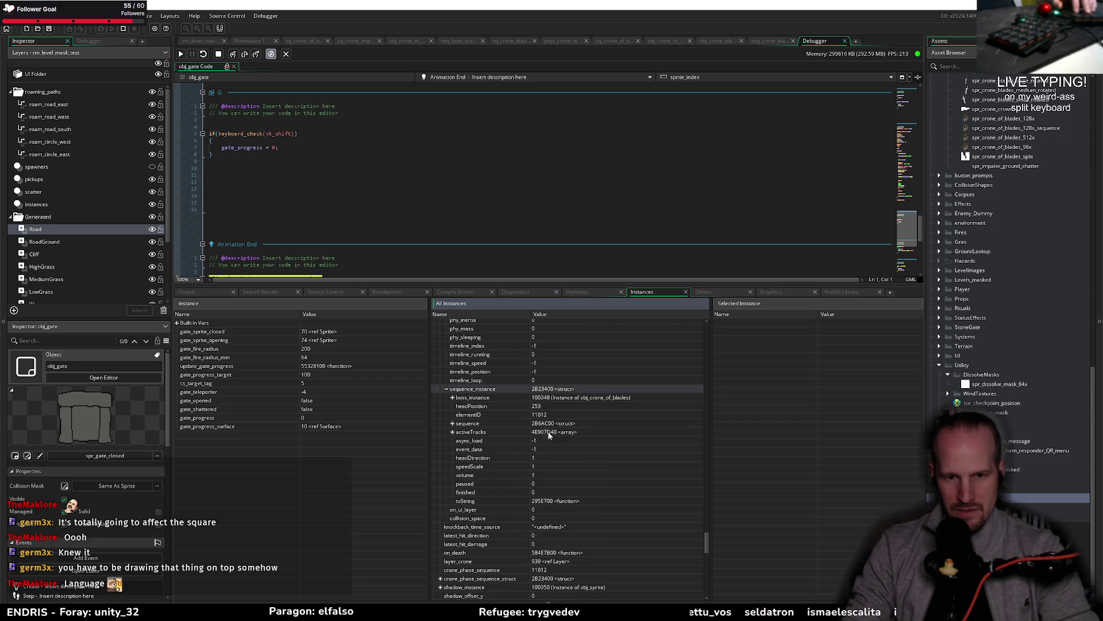
{"action": "left_click", "coordinate": [579, 399]}
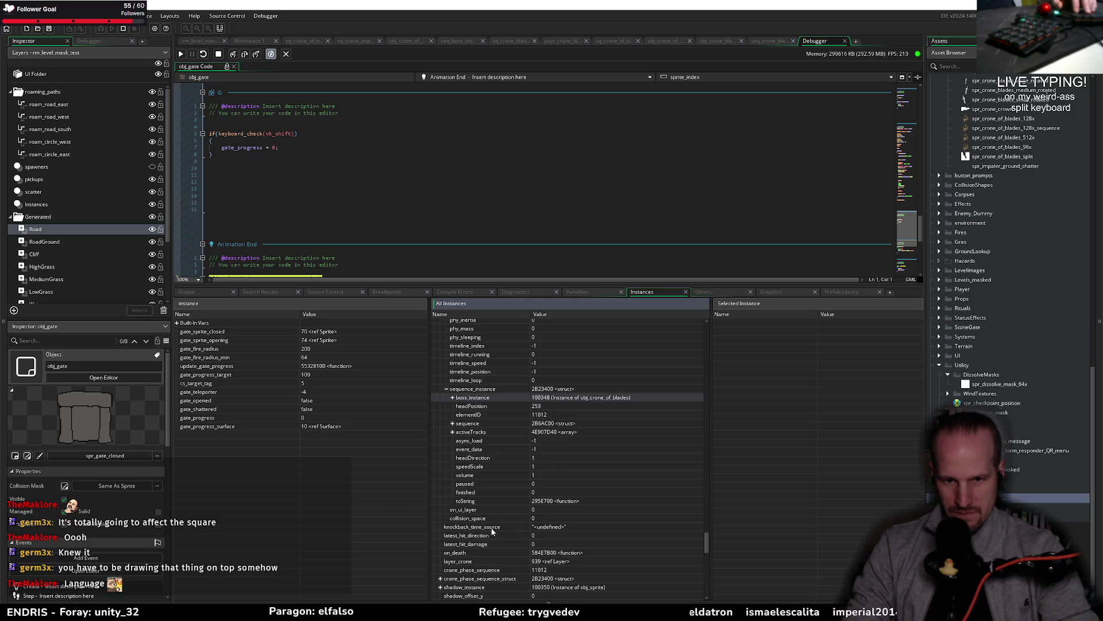
{"action": "left_click", "coordinate": [453, 424]}
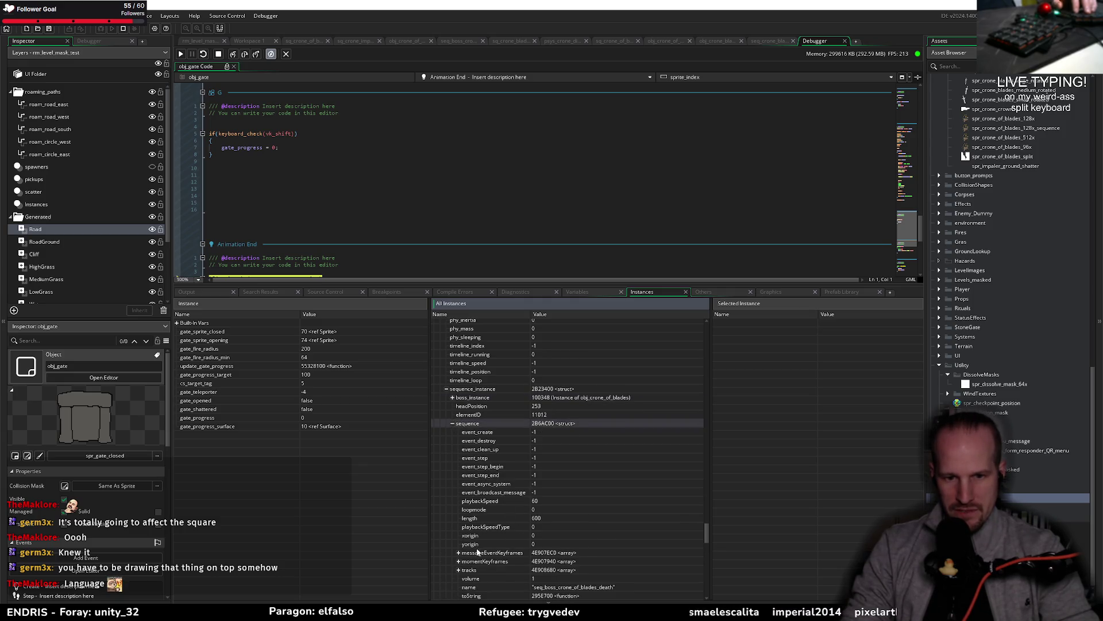
{"action": "scroll", "coordinate": [471, 467], "scroll_direction": "down", "scroll_amount": 5}
{"action": "left_click", "coordinate": [589, 451]}
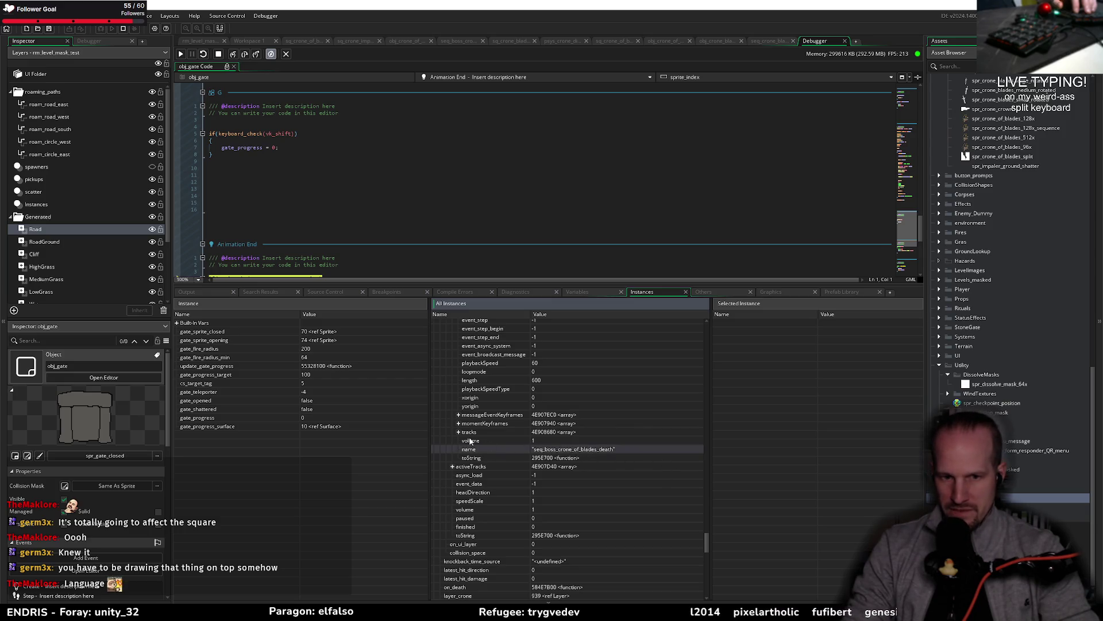
{"action": "left_click", "coordinate": [475, 468]}
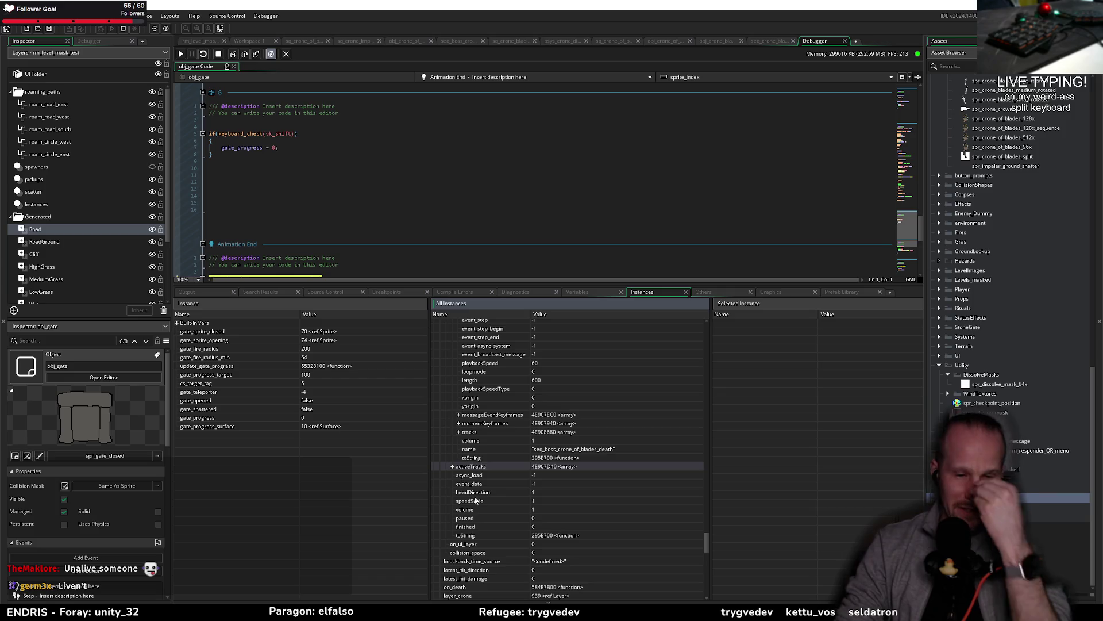
Enlarge the obj_gate code view and stop the running game
{"action": "scroll", "coordinate": [475, 500], "scroll_direction": "up", "scroll_amount": 4}
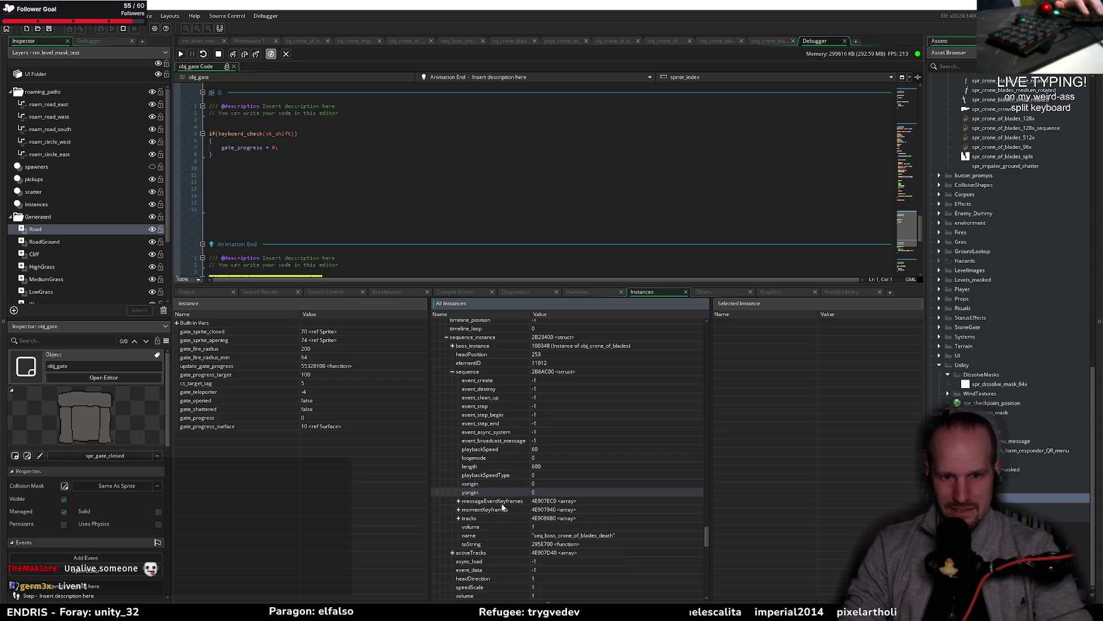
{"action": "scroll", "coordinate": [509, 520], "scroll_direction": "up", "scroll_amount": 9}
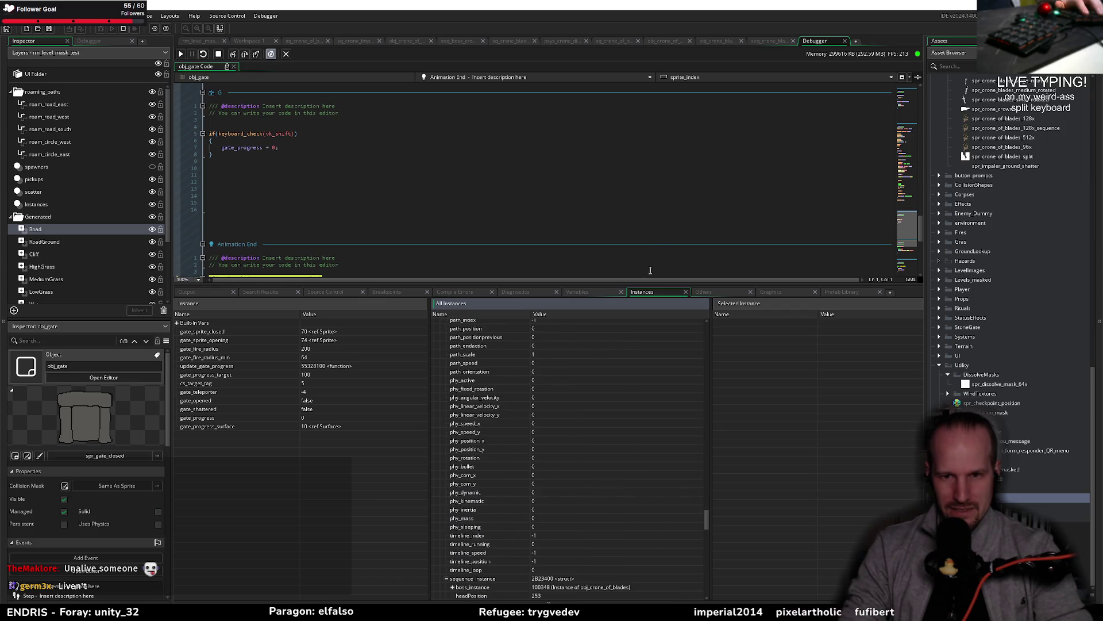
{"action": "left_click_drag", "start_coordinate": [608, 284], "coordinate": [602, 445]}
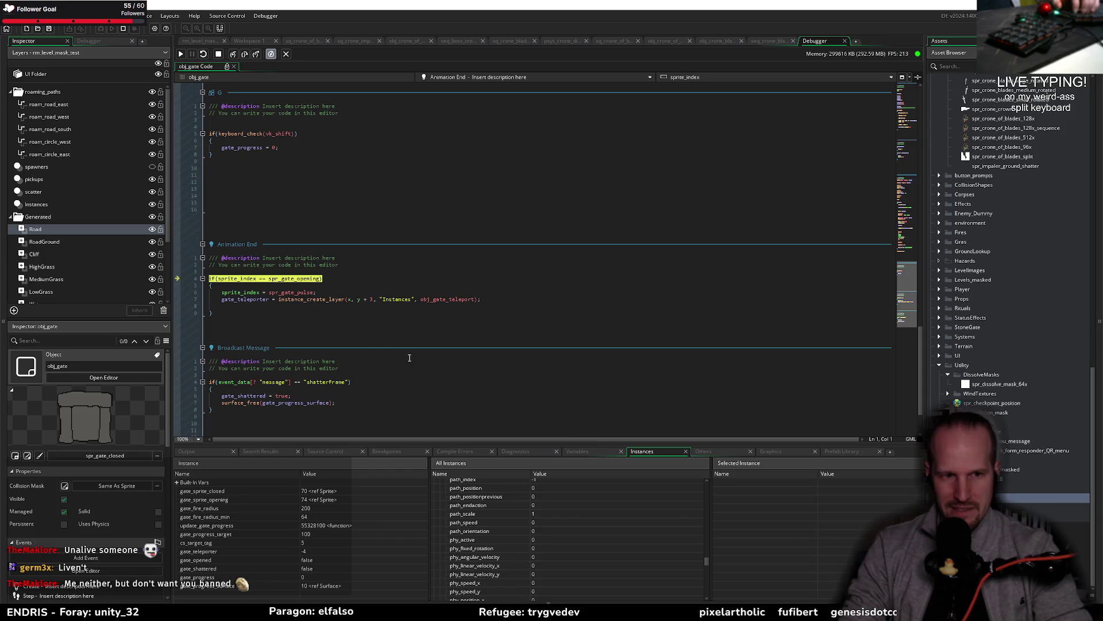
{"action": "left_click", "coordinate": [219, 54]}
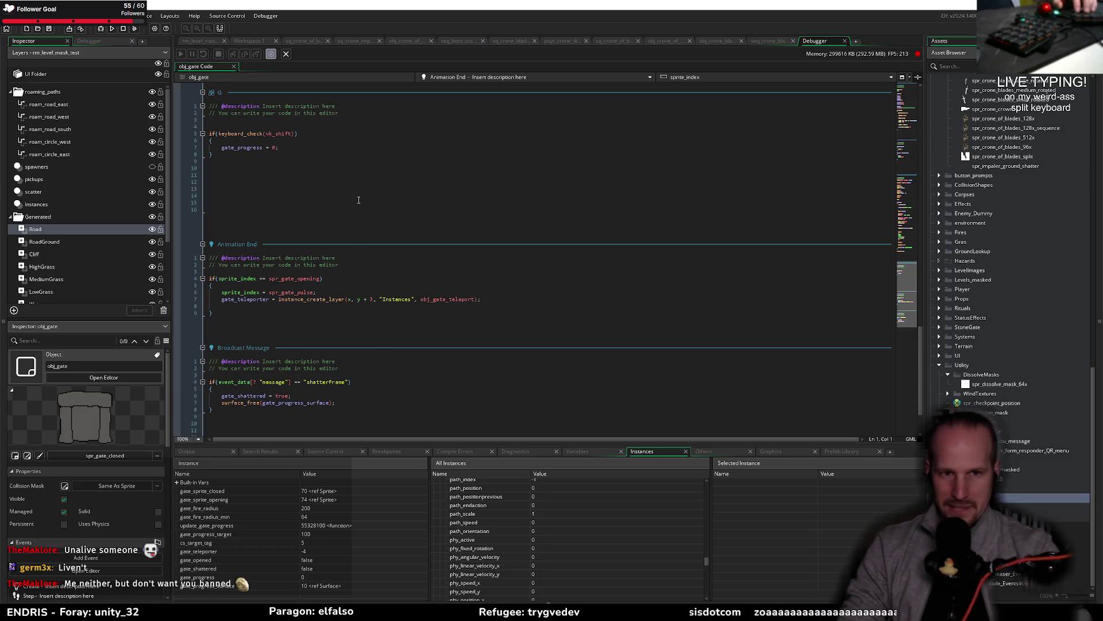
Close the debugger and review the draw_self() call in obj_crone_of_blades's Draw event
{"action": "middle_click", "coordinate": [832, 42]}
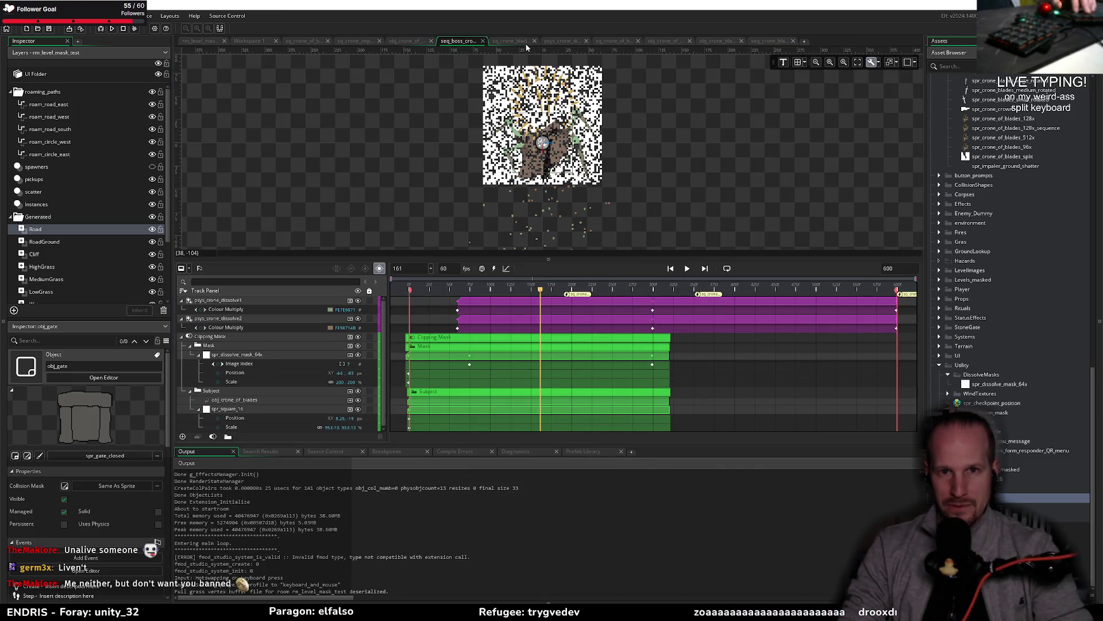
{"action": "left_click", "coordinate": [391, 40]}
{"action": "scroll", "coordinate": [338, 311], "scroll_direction": "down", "scroll_amount": 10}
{"action": "left_click", "coordinate": [219, 226]}
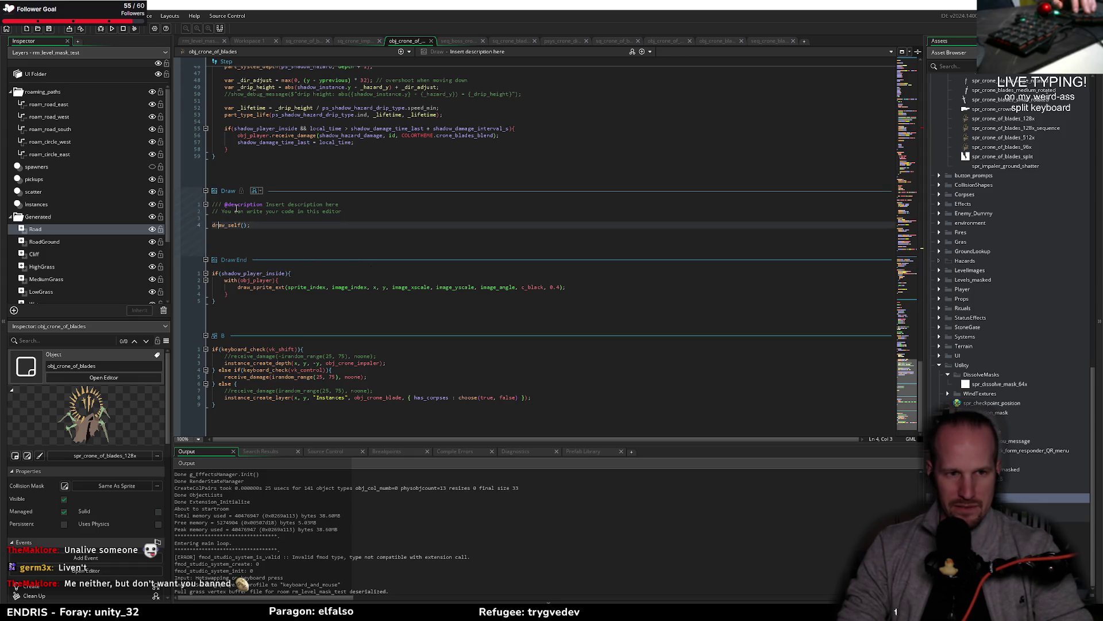
{"action": "left_click_drag", "start_coordinate": [262, 225], "coordinate": [79, 242]}
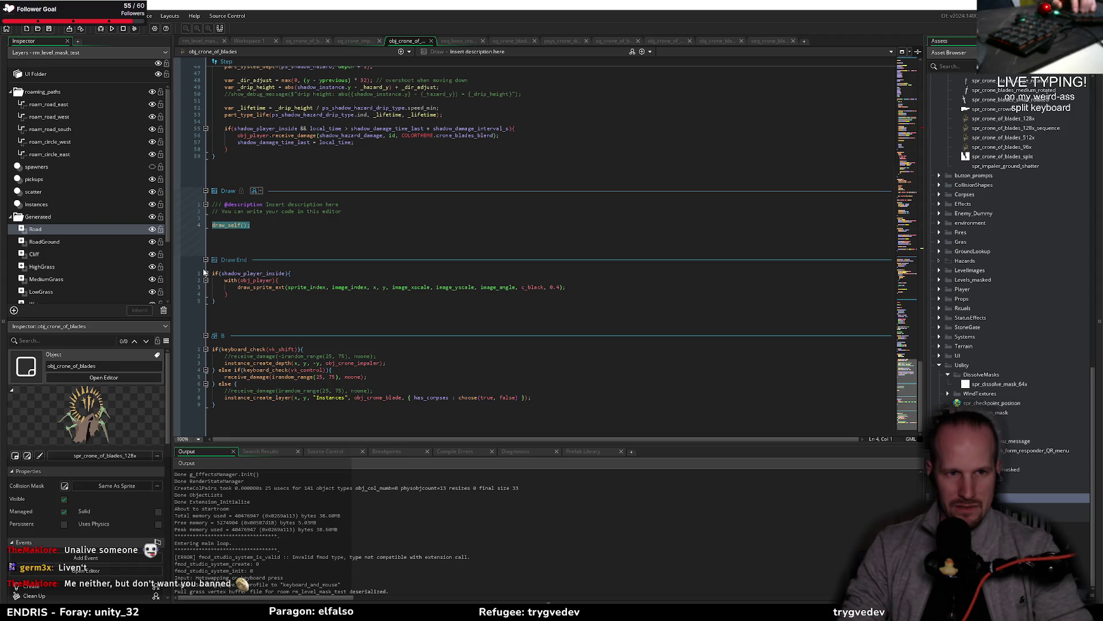
{"action": "left_click", "coordinate": [272, 212]}
{"action": "left_click", "coordinate": [266, 238]}
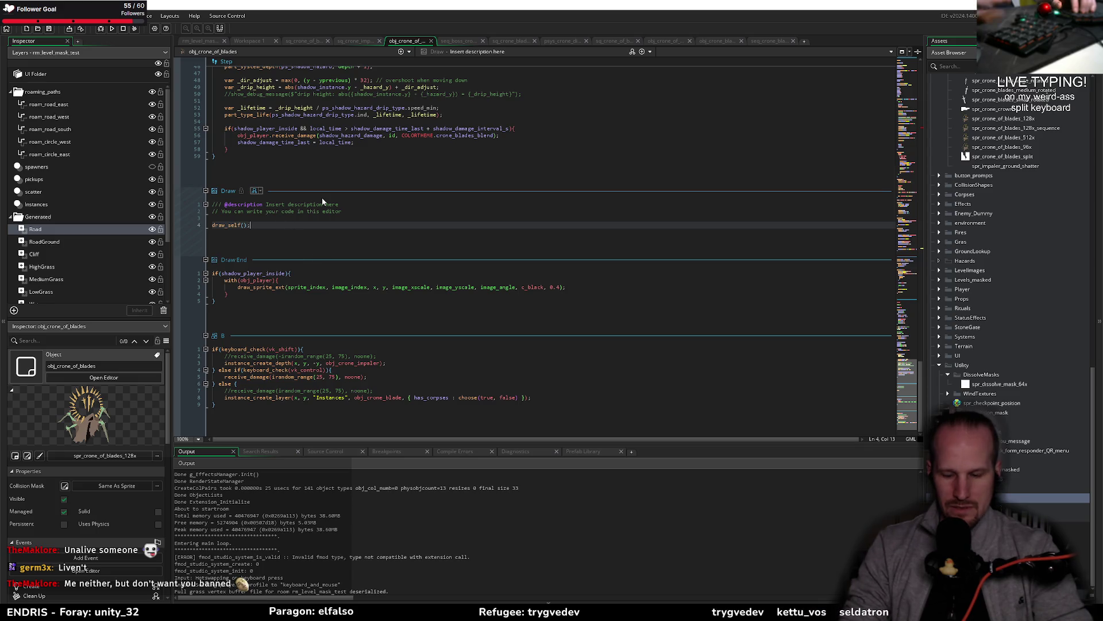
Review the Create event's in_sequence and phase_1 sequence-name checks, then return to Draw line 3
{"action": "scroll", "coordinate": [322, 195], "scroll_direction": "up", "scroll_amount": 10}
{"action": "scroll", "coordinate": [321, 178], "scroll_direction": "up", "scroll_amount": 15}
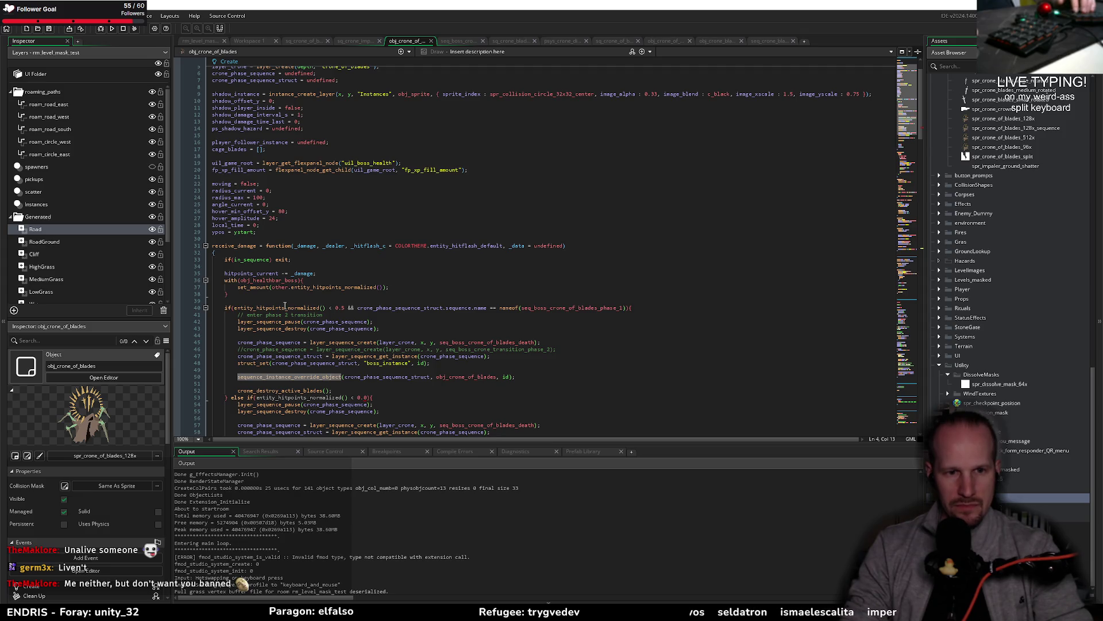
{"action": "double_click", "coordinate": [251, 260]}
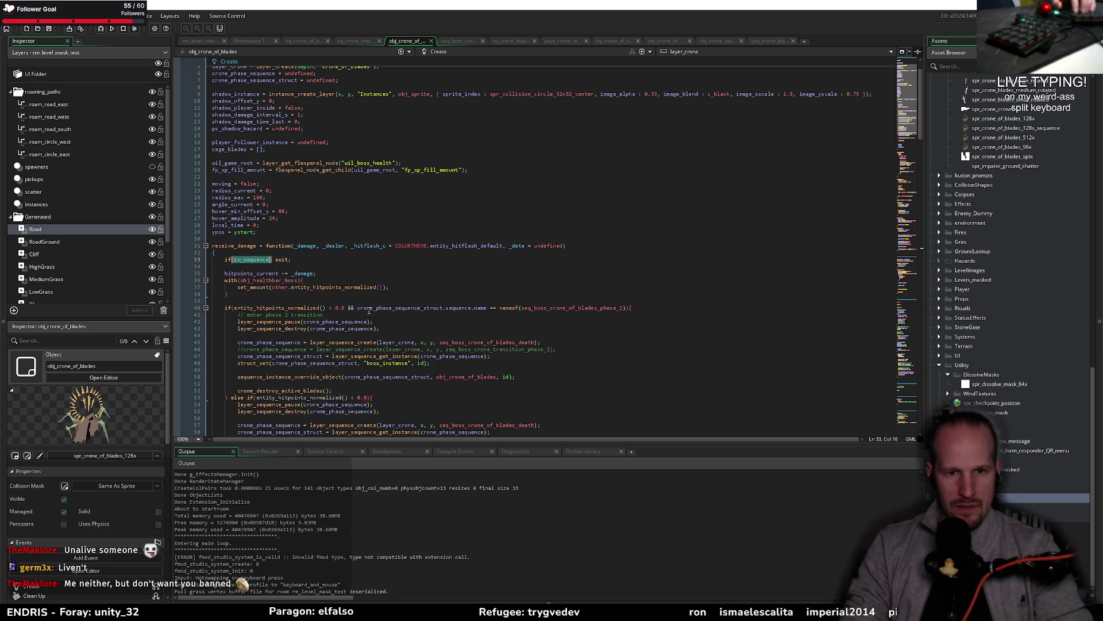
{"action": "left_click_drag", "start_coordinate": [356, 309], "coordinate": [628, 308]}
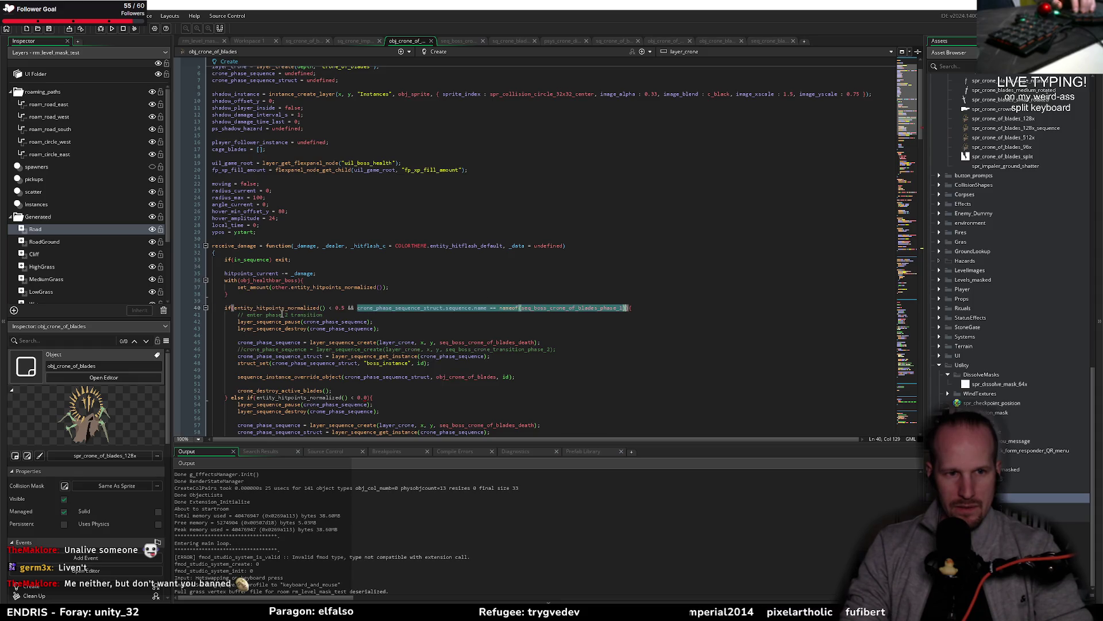
{"action": "scroll", "coordinate": [282, 315], "scroll_direction": "down", "scroll_amount": 15}
{"action": "left_click", "coordinate": [274, 219]}
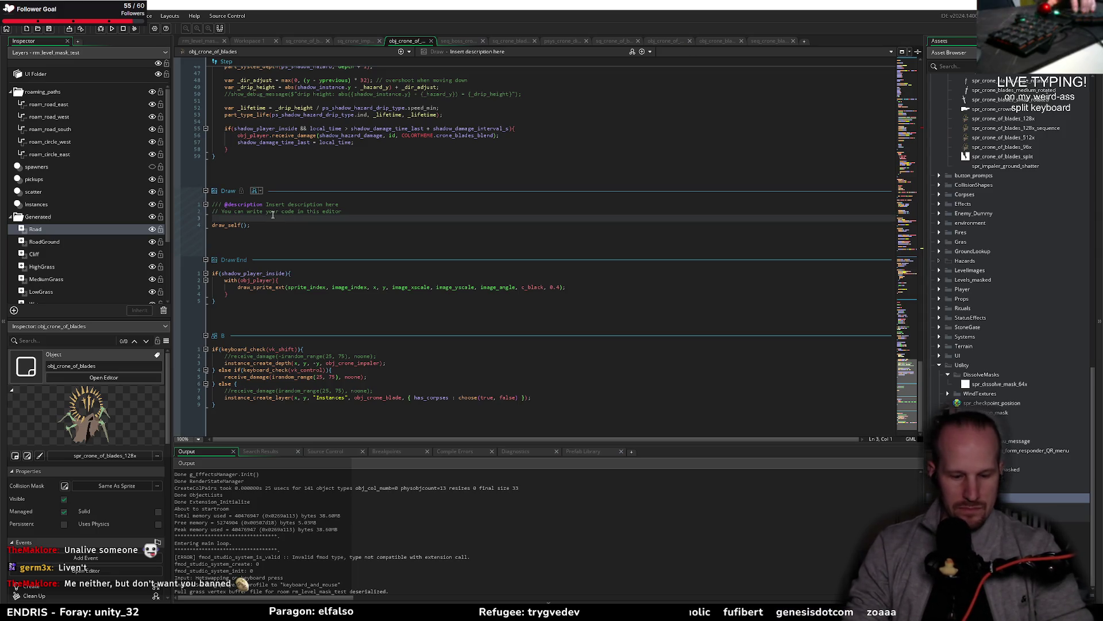
{"action": "left_click", "coordinate": [142, 33]}
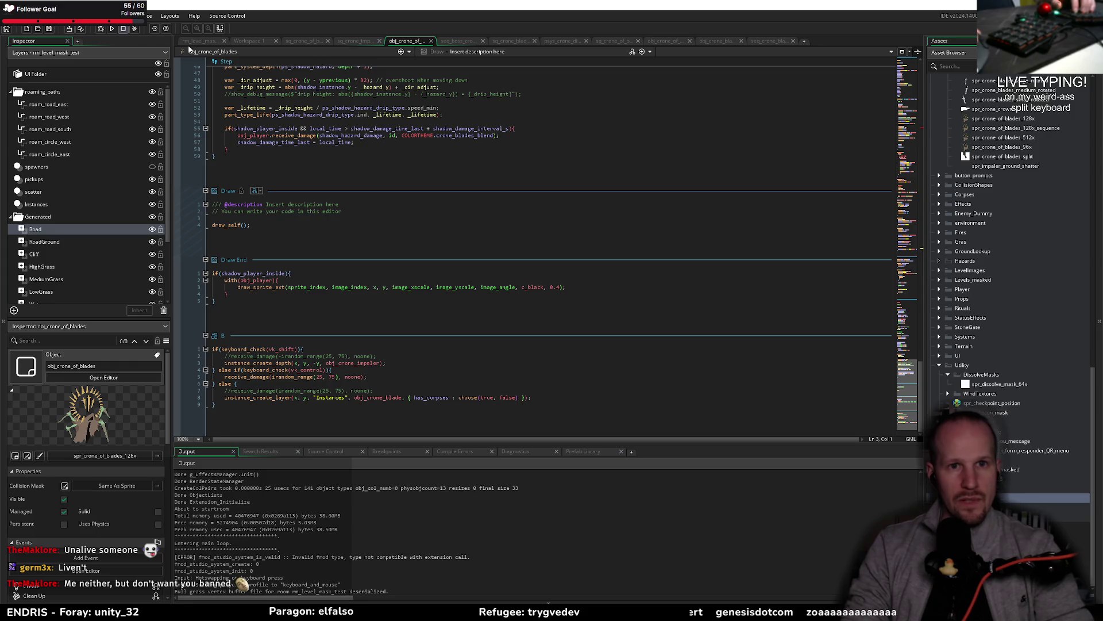
Open the Draw event's parent options and insert blank lines at the top of its code
{"action": "left_click", "coordinate": [236, 225]}
{"action": "left_click", "coordinate": [256, 191]}
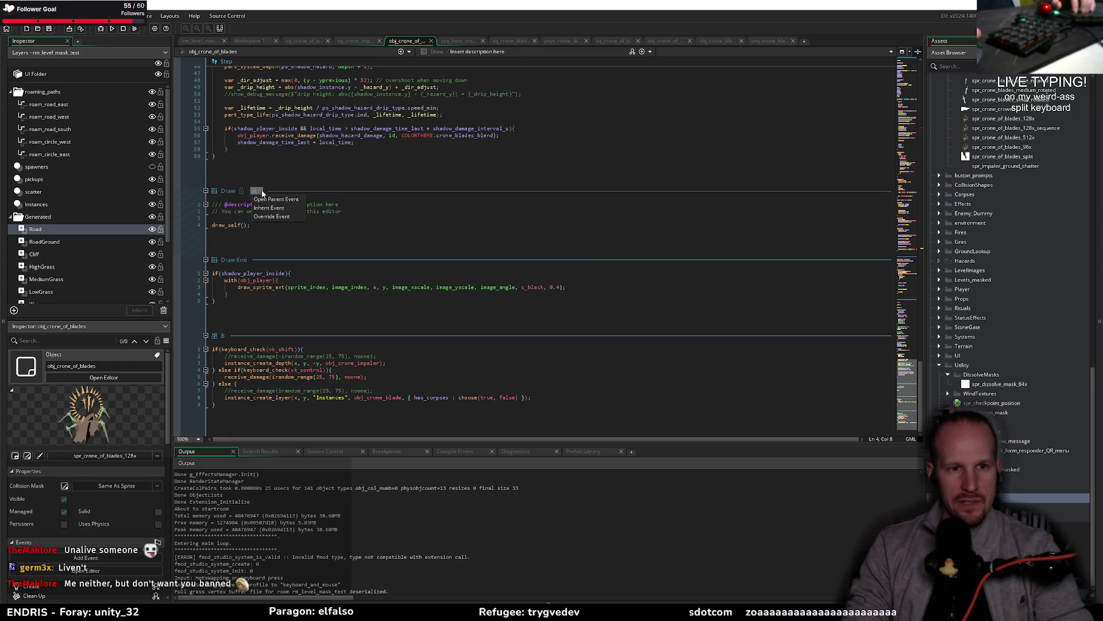
{"action": "left_click", "coordinate": [271, 216]}
{"action": "left_click", "coordinate": [238, 224]}
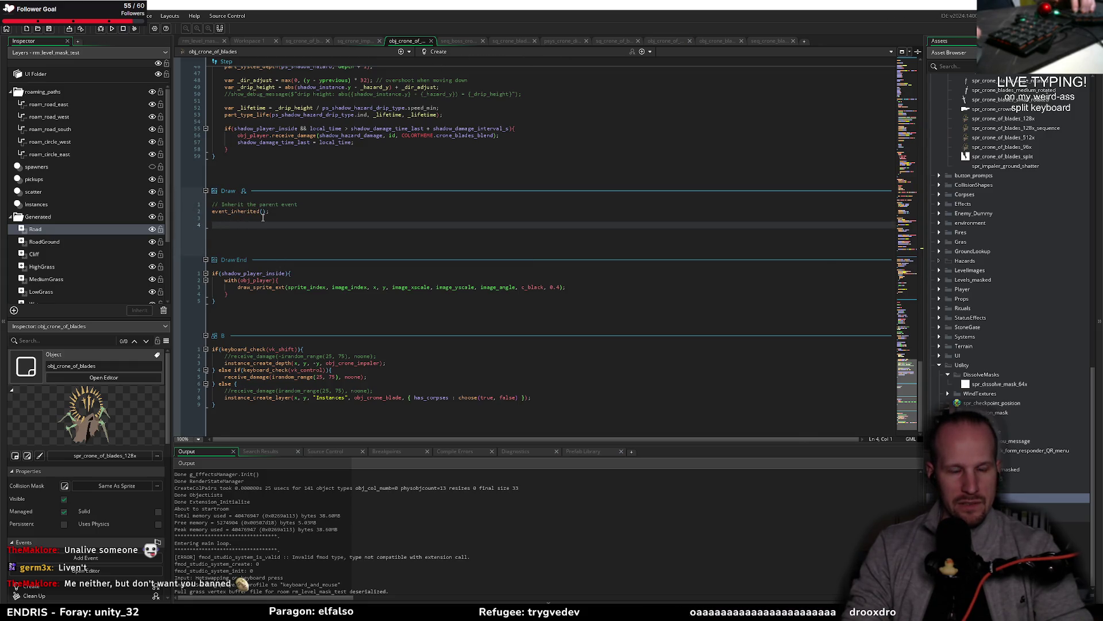
{"action": "key", "text": "Up"}
{"action": "key", "text": "Up"}
{"action": "key", "text": "Up"}
{"action": "key", "text": "Return"}
{"action": "key", "text": "Return"}
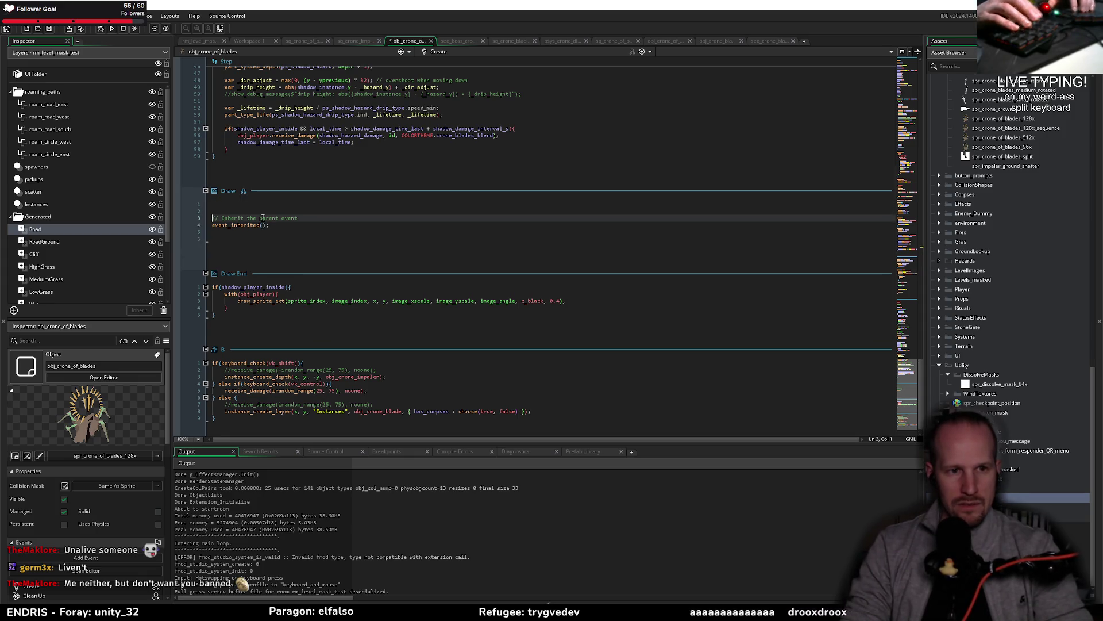
{"action": "key", "text": "Up"}
{"action": "key", "text": "Up"}
Add an if that exits Draw when the sequence name equals nameof(seq_boss_crone_of_blades_death)
{"action": "type", "text": "if(ini"}
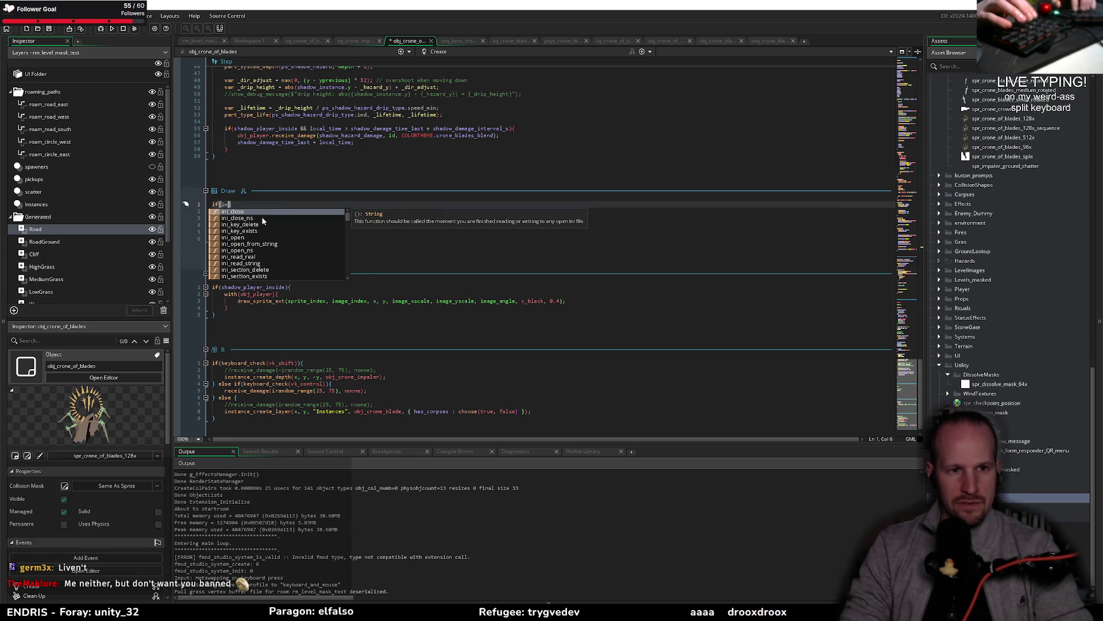
{"action": "type", "text": "_sequence && crone_phase_sequence_struct.sequence.name == nameof(seq_boss_crone_of_blades_phase_1"}
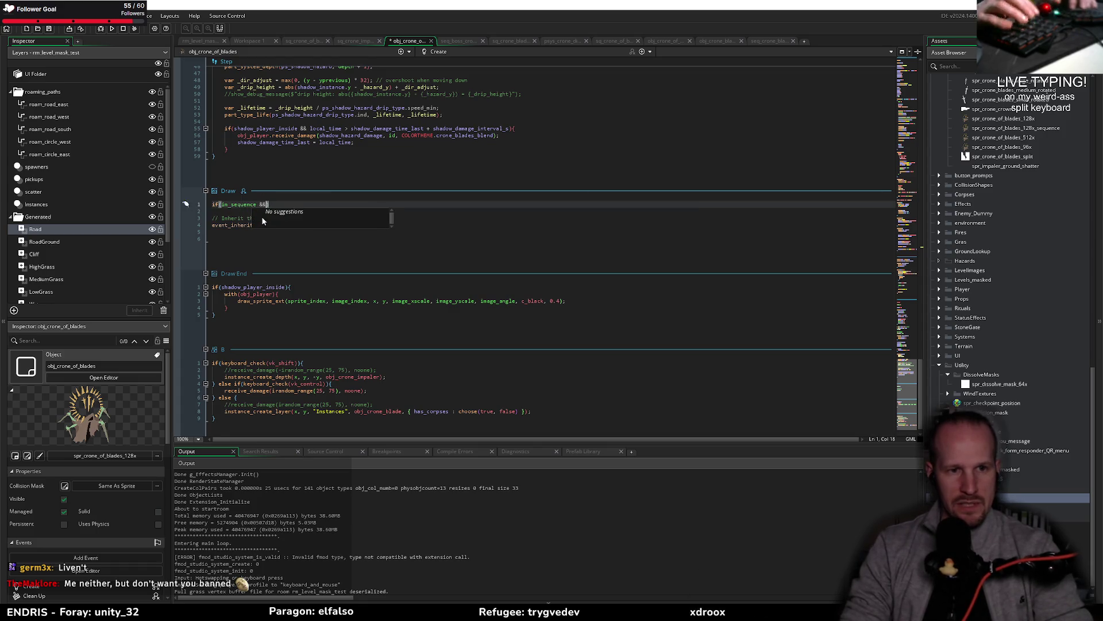
{"action": "key", "text": "BackSpace"}
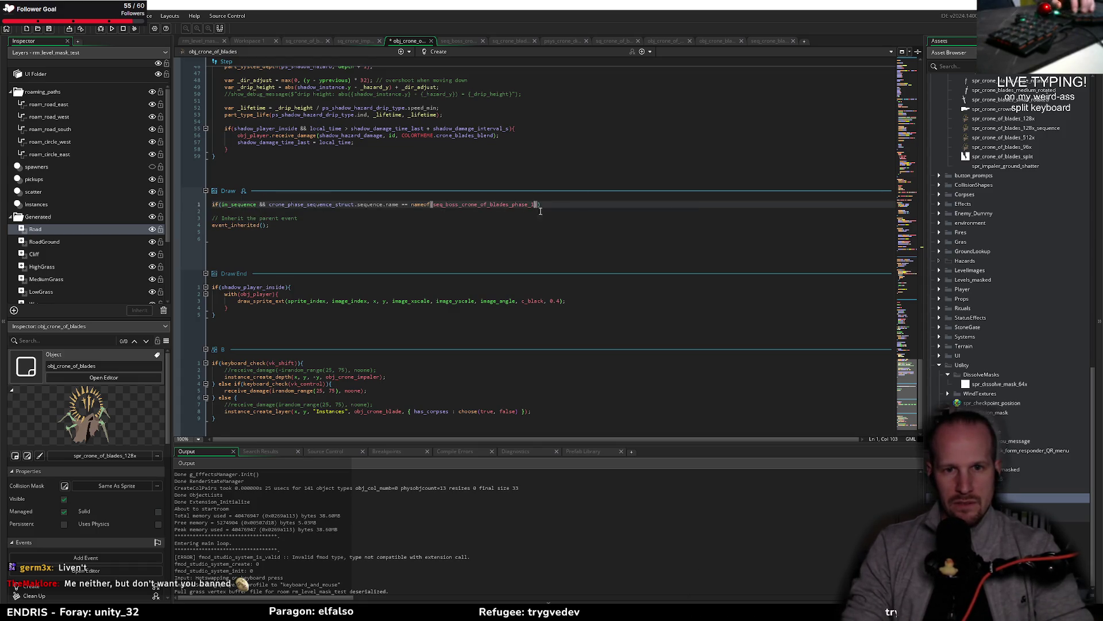
{"action": "type", "text": "death"}
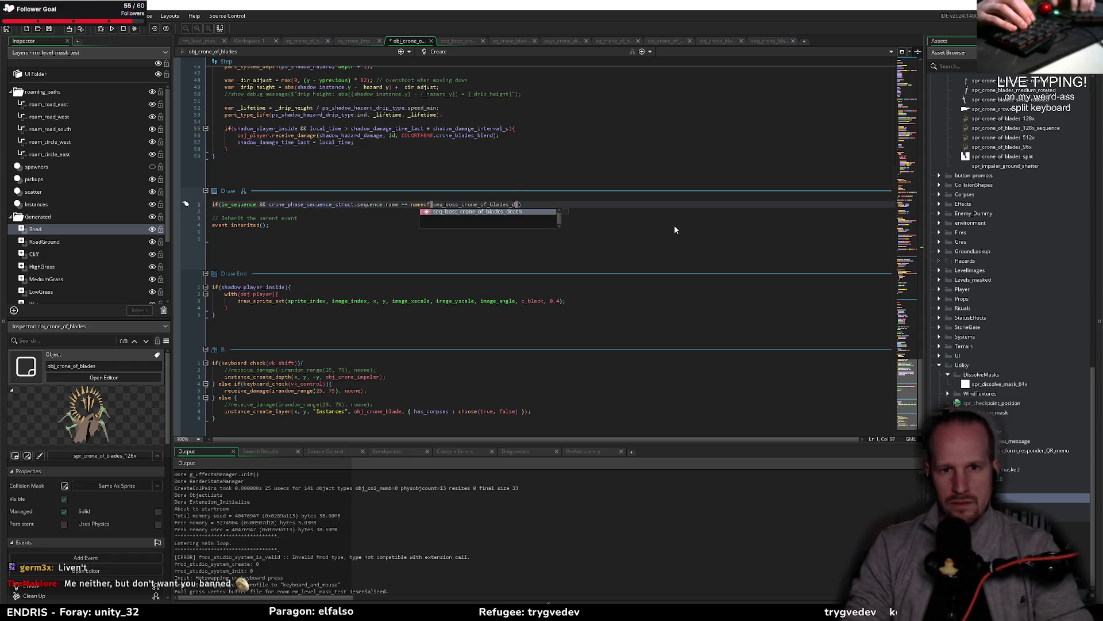
{"action": "type", "text": ")"}
{"action": "key", "text": "Return"}
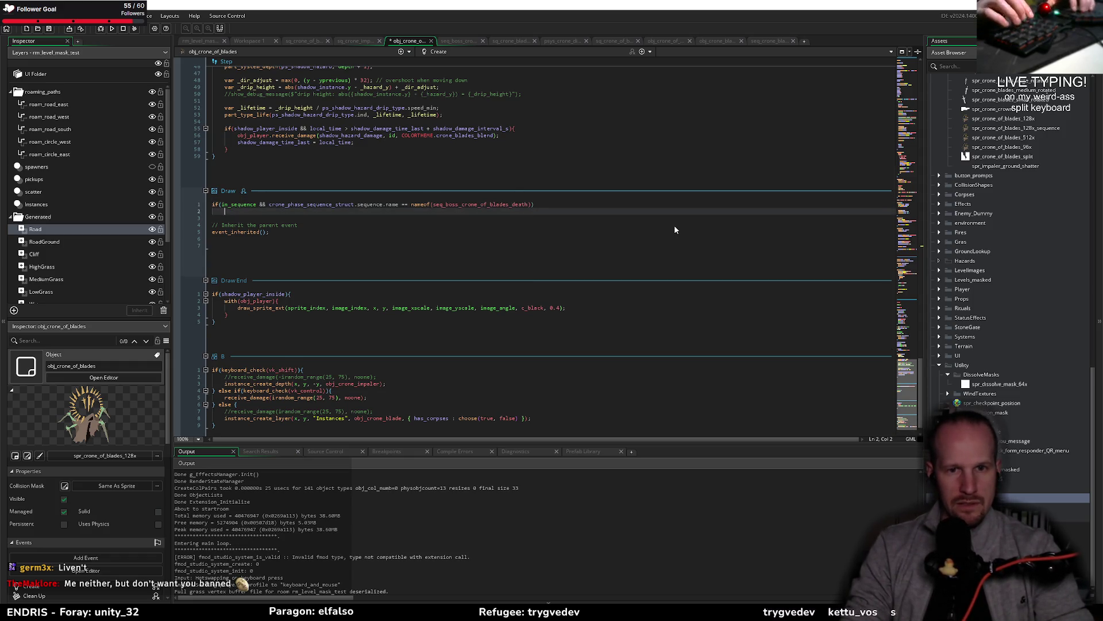
{"action": "type", "text": "exit"}
{"action": "key", "text": "ctrl+z"}
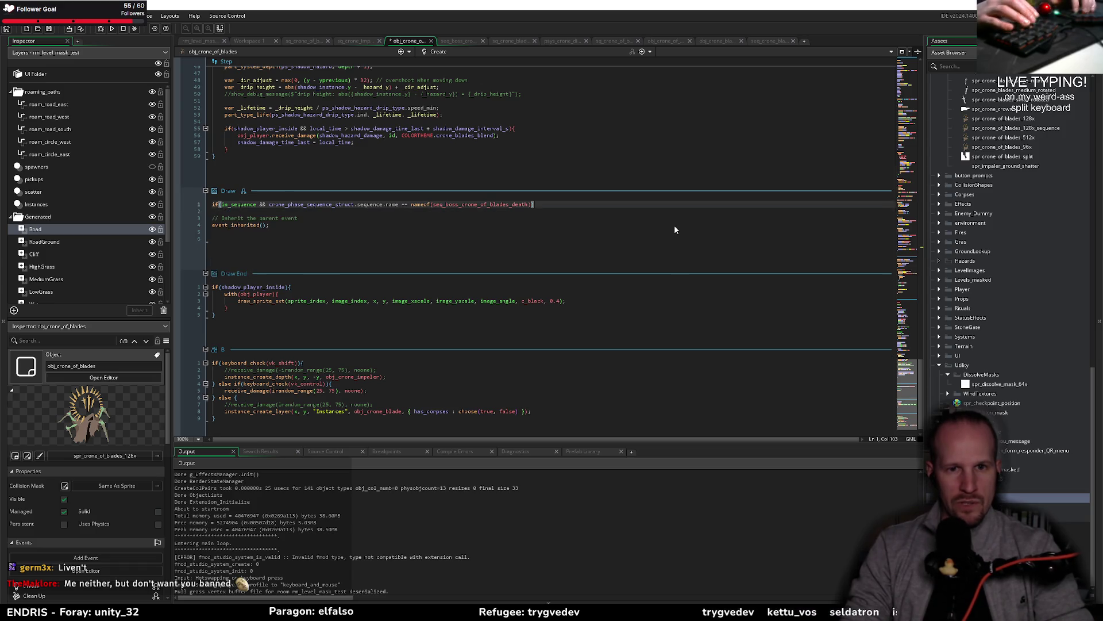
{"action": "type", "text": "exit;"}
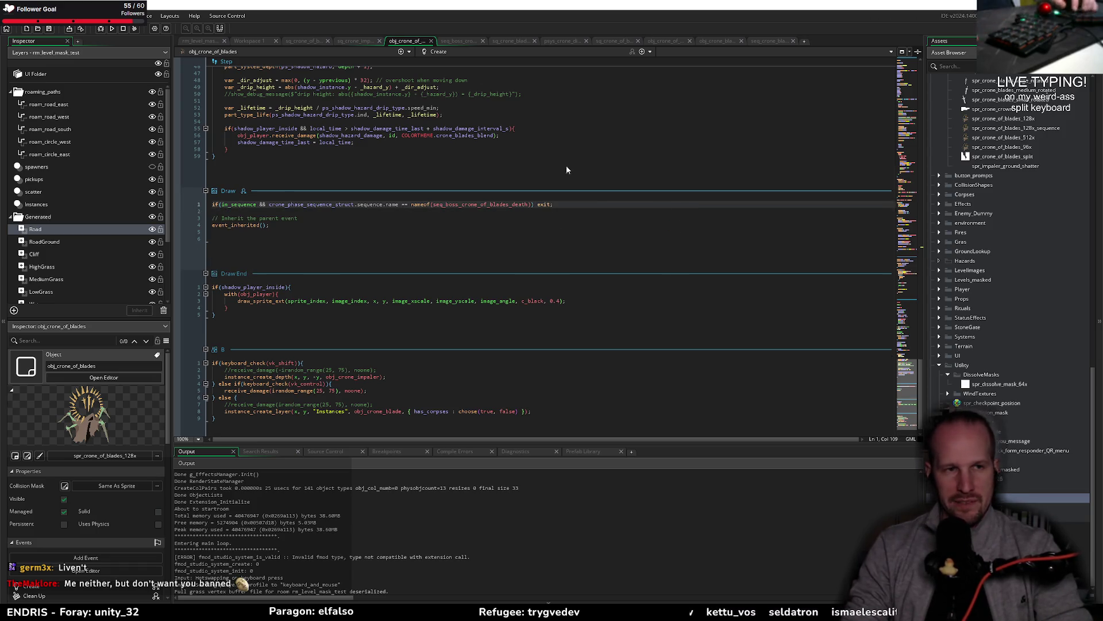
{"action": "left_click", "coordinate": [99, 29]}
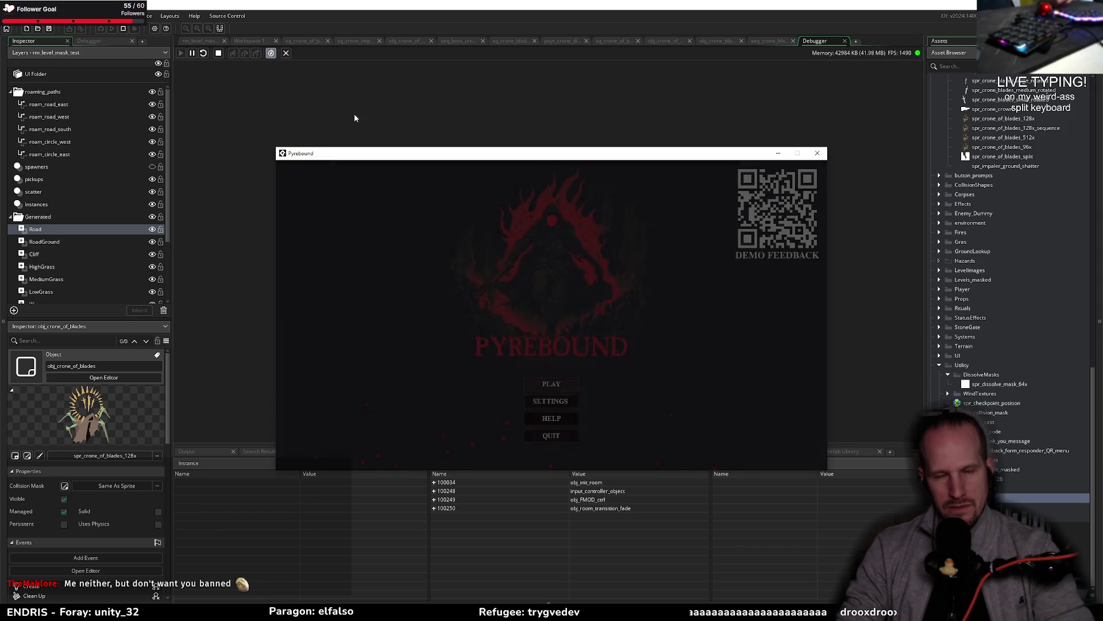
Click PLAY in Pyrebound and walk up the level until the Draw code error appears
{"action": "left_click", "coordinate": [551, 384]}
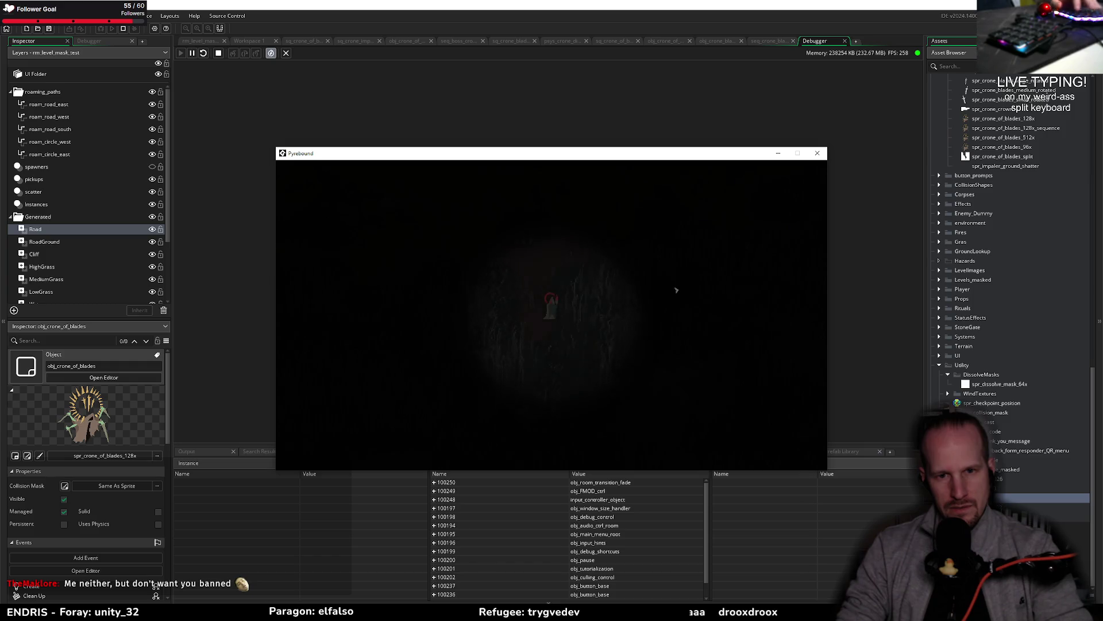
{"action": "key", "text": "w"}
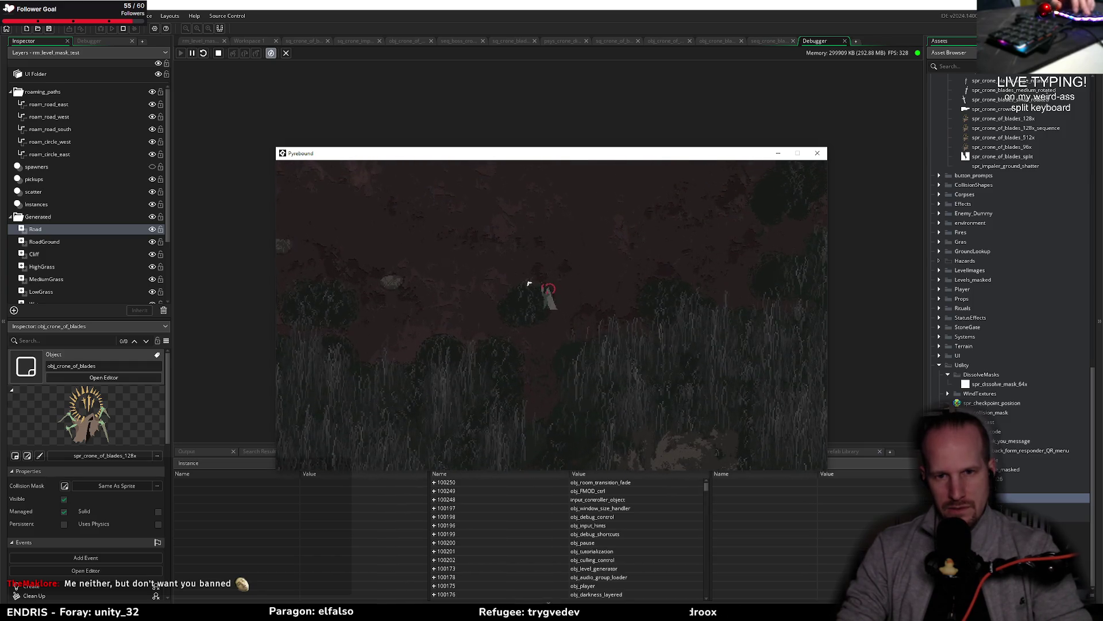
{"action": "key", "text": "w"}
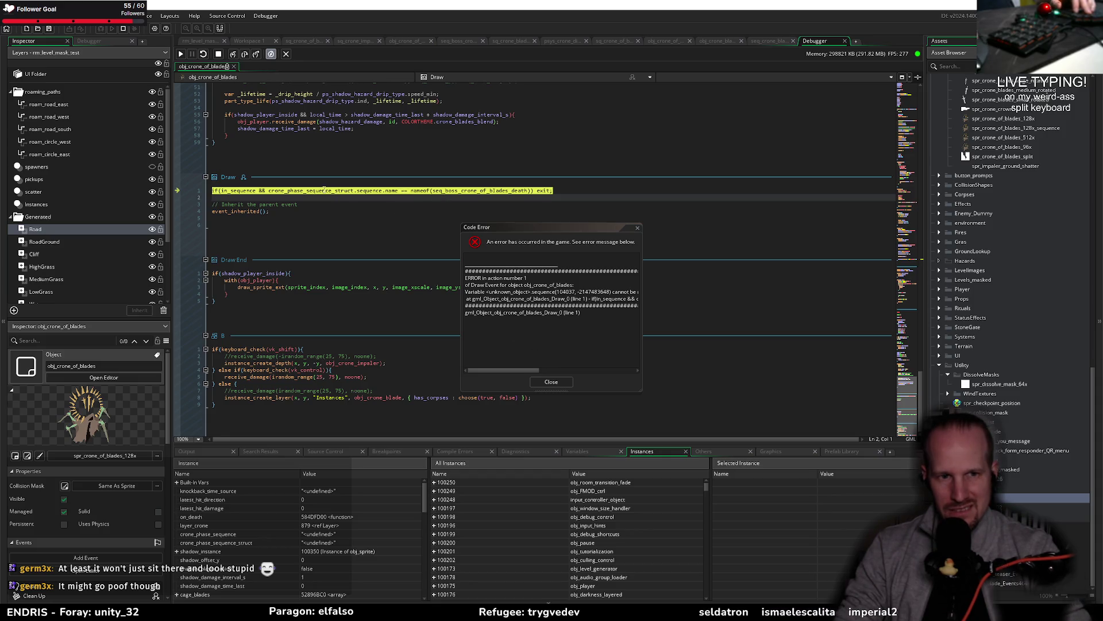
Dismiss the Code Error and read it in an enlarged Output log, highlighting 'sequence'
{"action": "mouse_move", "coordinate": [282, 190]}
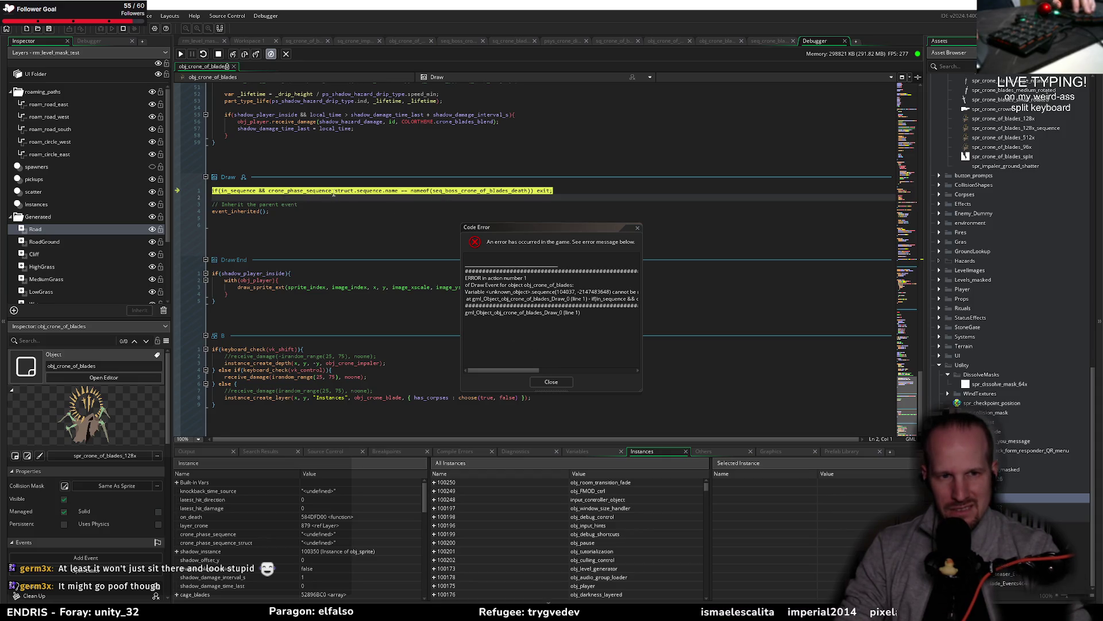
{"action": "left_click", "coordinate": [548, 382]}
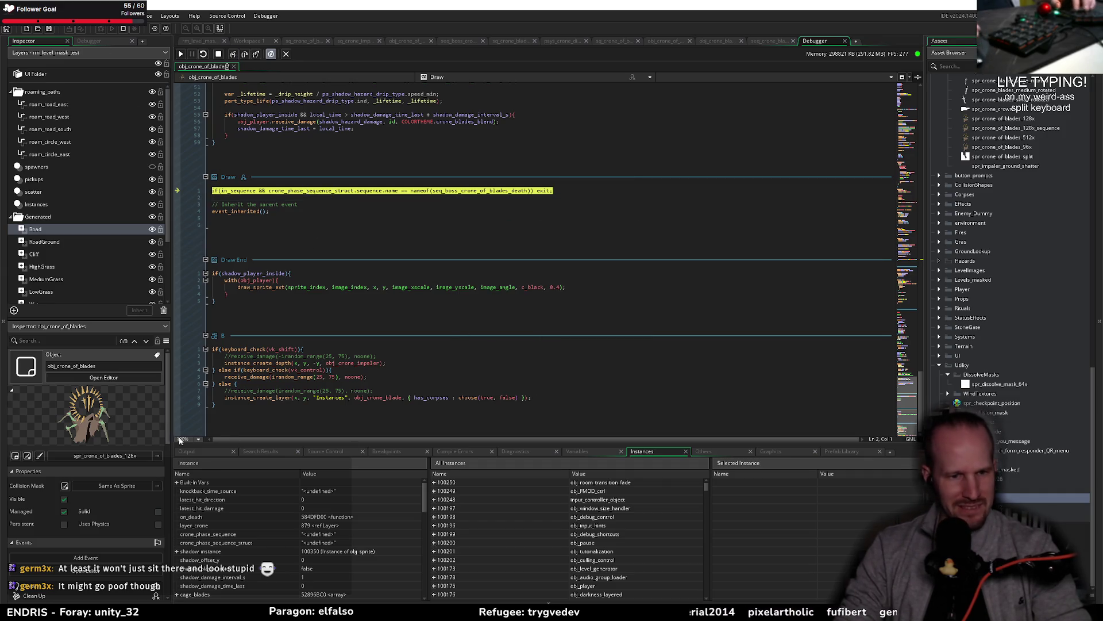
{"action": "left_click", "coordinate": [223, 450]}
{"action": "left_click_drag", "start_coordinate": [254, 445], "coordinate": [273, 358]}
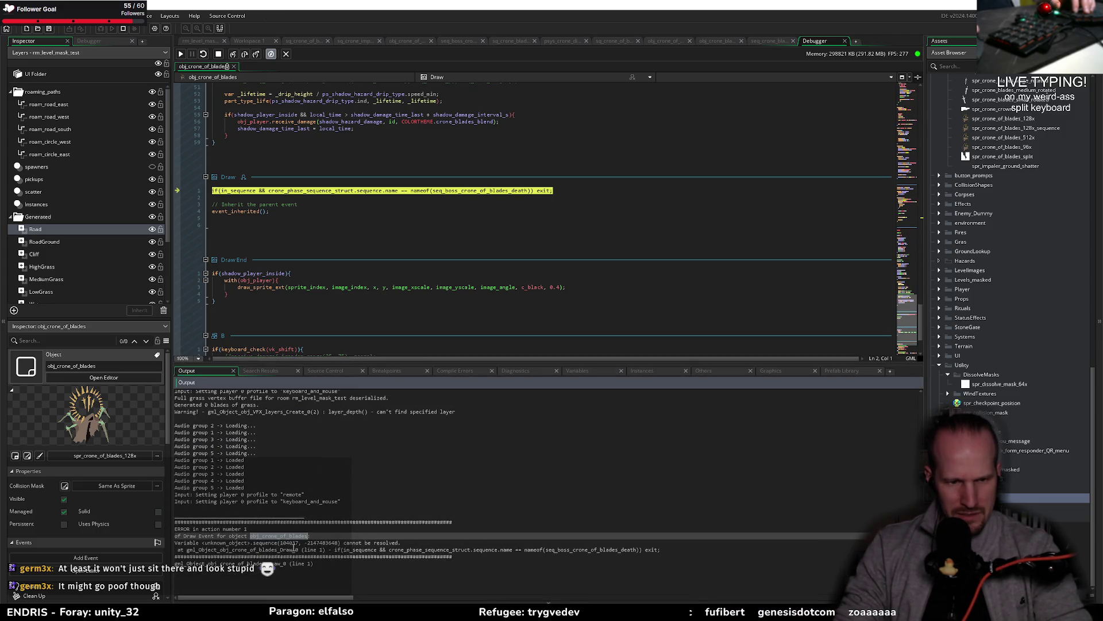
{"action": "double_click", "coordinate": [276, 542]}
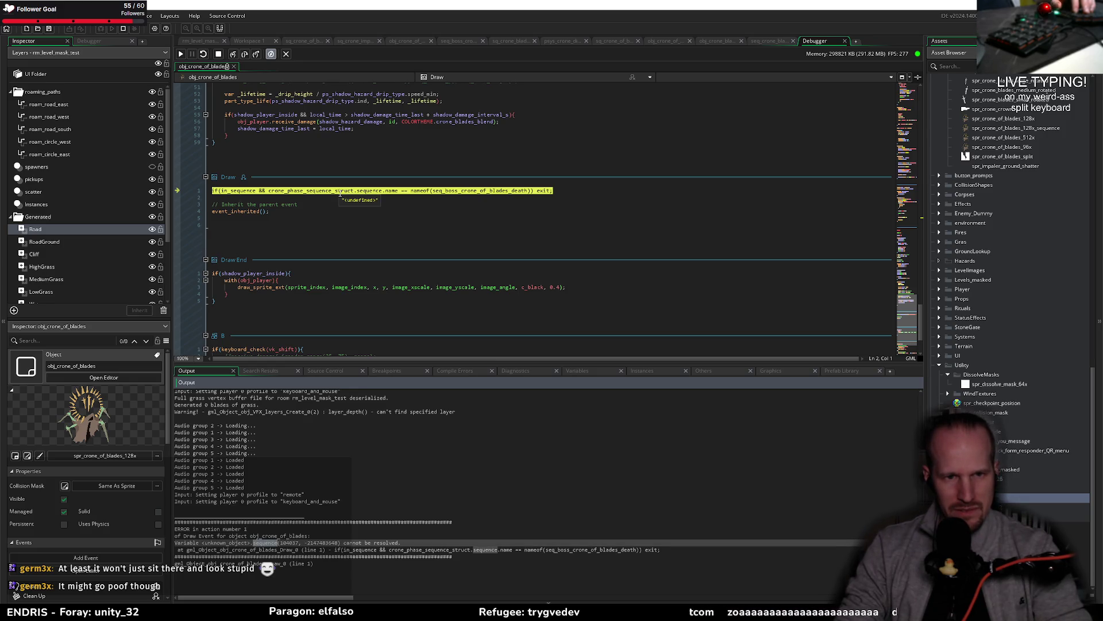
Stop the running game and place the cursor after the && on Draw line 1
{"action": "left_click", "coordinate": [340, 193]}
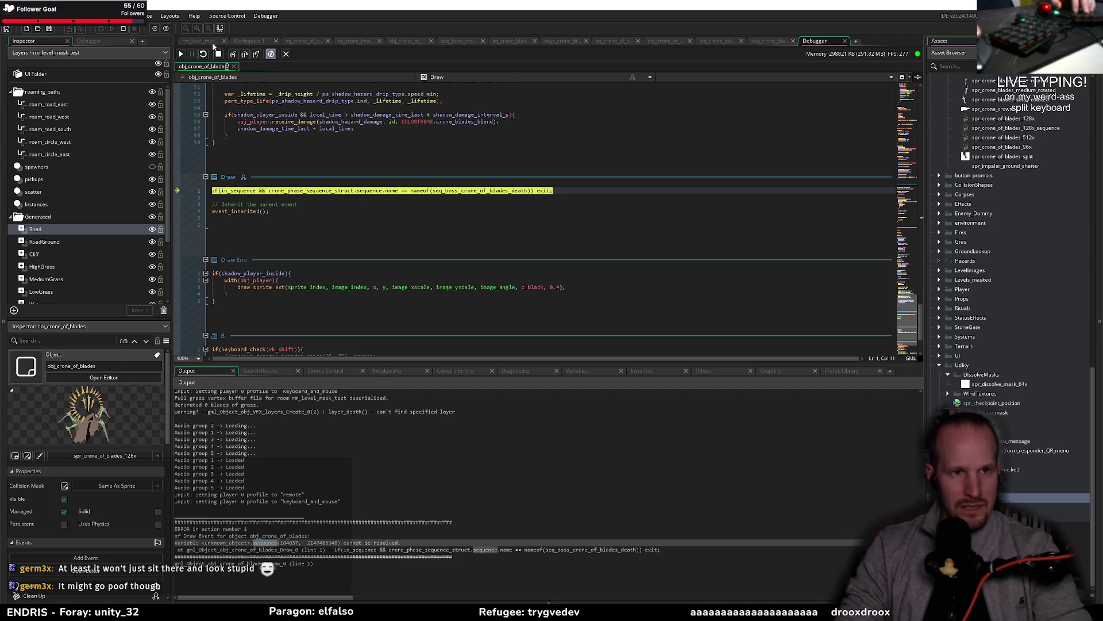
{"action": "key", "text": "shift+F5"}
{"action": "left_click", "coordinate": [222, 192]}
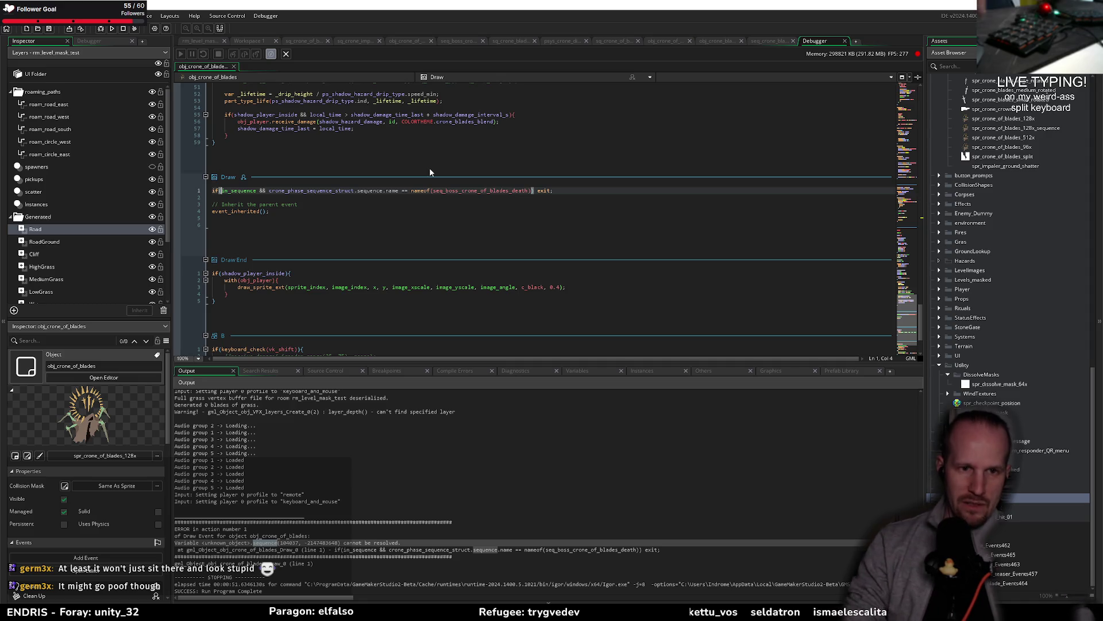
{"action": "left_click", "coordinate": [266, 190]}
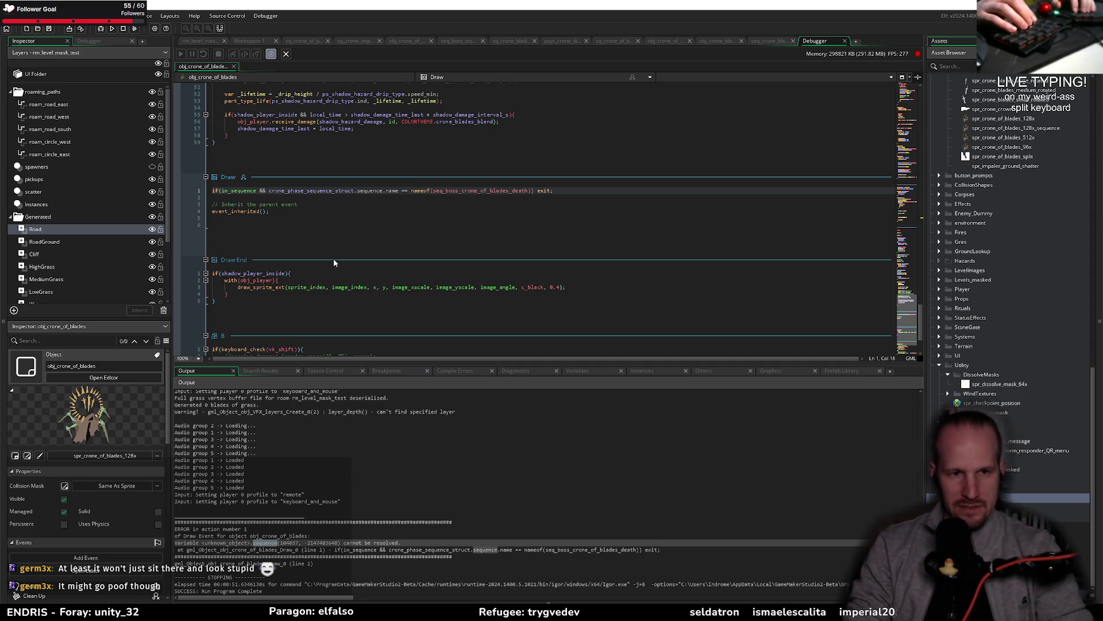
Insert is_undefined(crone_phase_sequence_struct) == false && after in_sequence && and fix the misspelling
{"action": "type", "text": "is_u"}
{"action": "type", "text": "ndefined(c"}
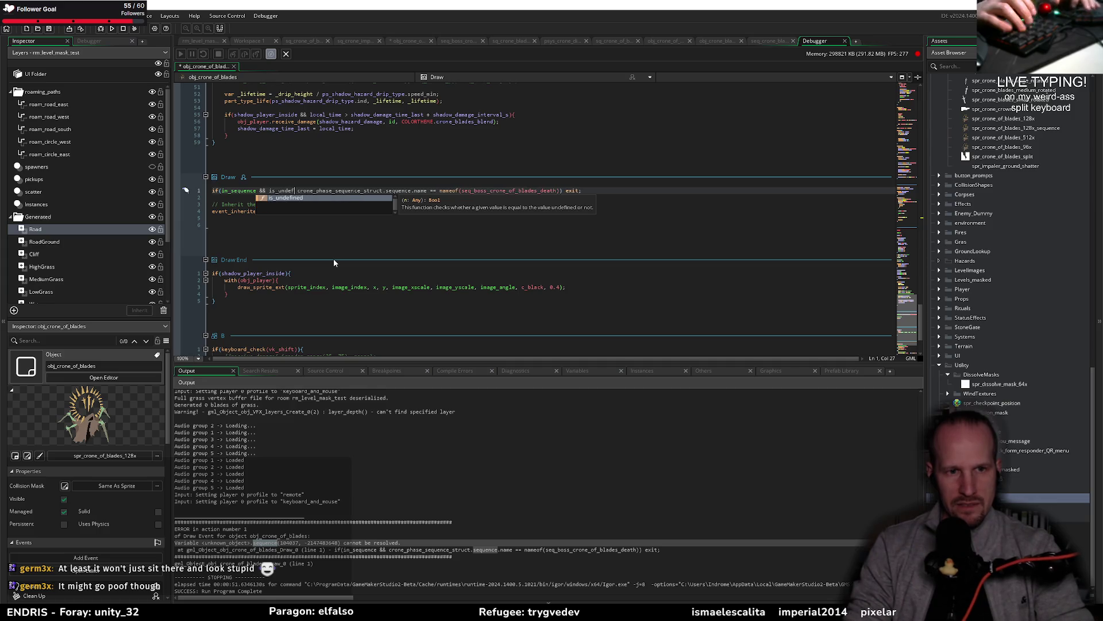
{"action": "type", "text": "rone"}
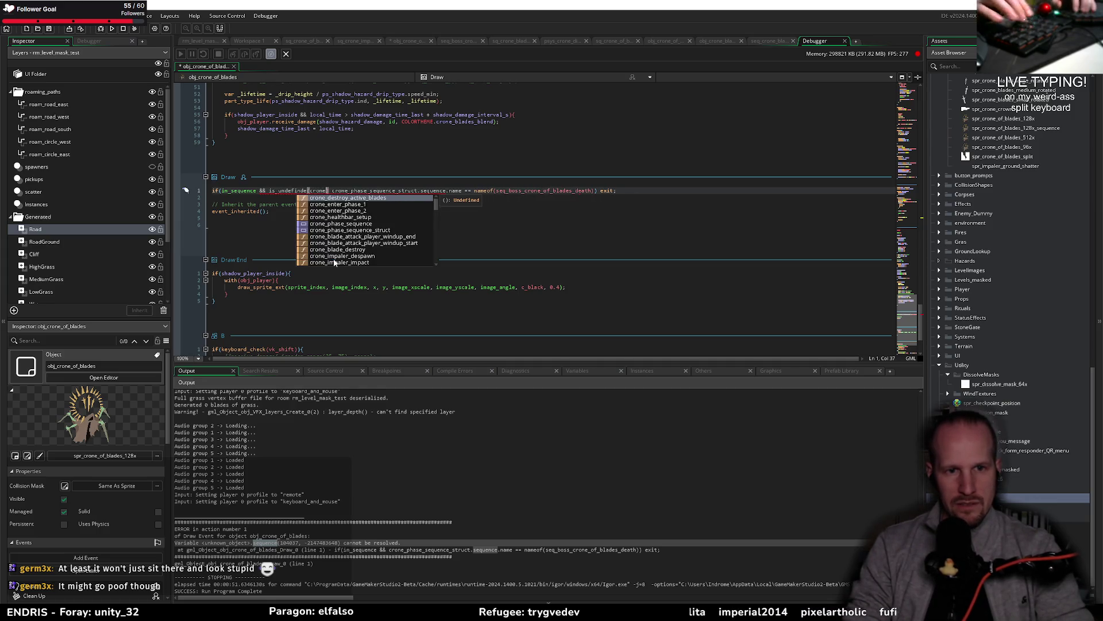
{"action": "type", "text": "_phase_sequence_struct"}
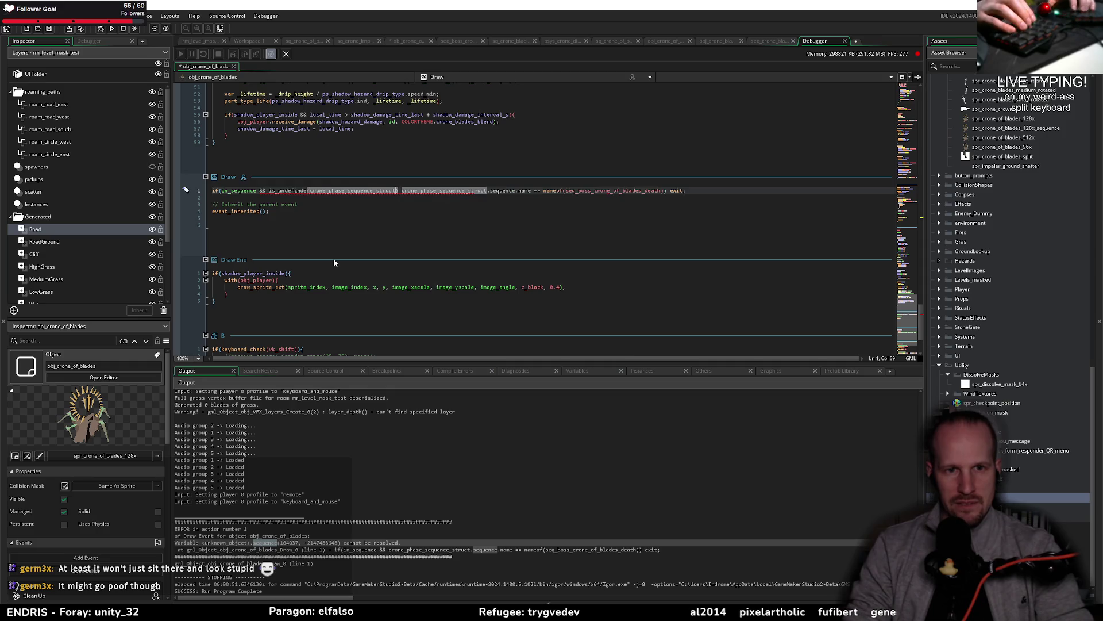
{"action": "type", "text": ") == fals"}
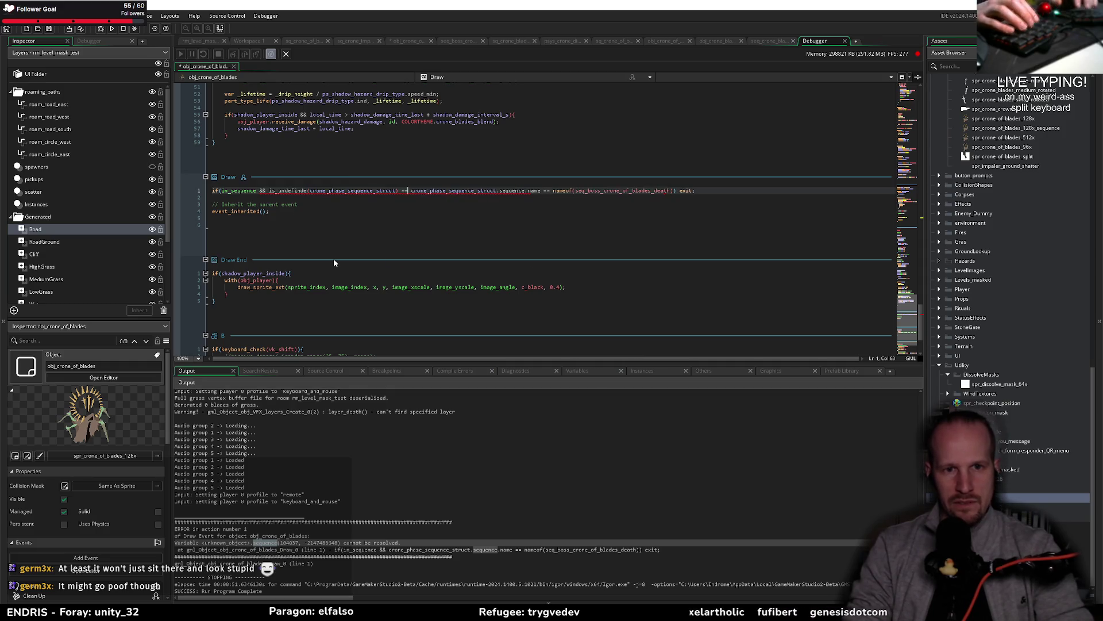
{"action": "type", "text": "e &&"}
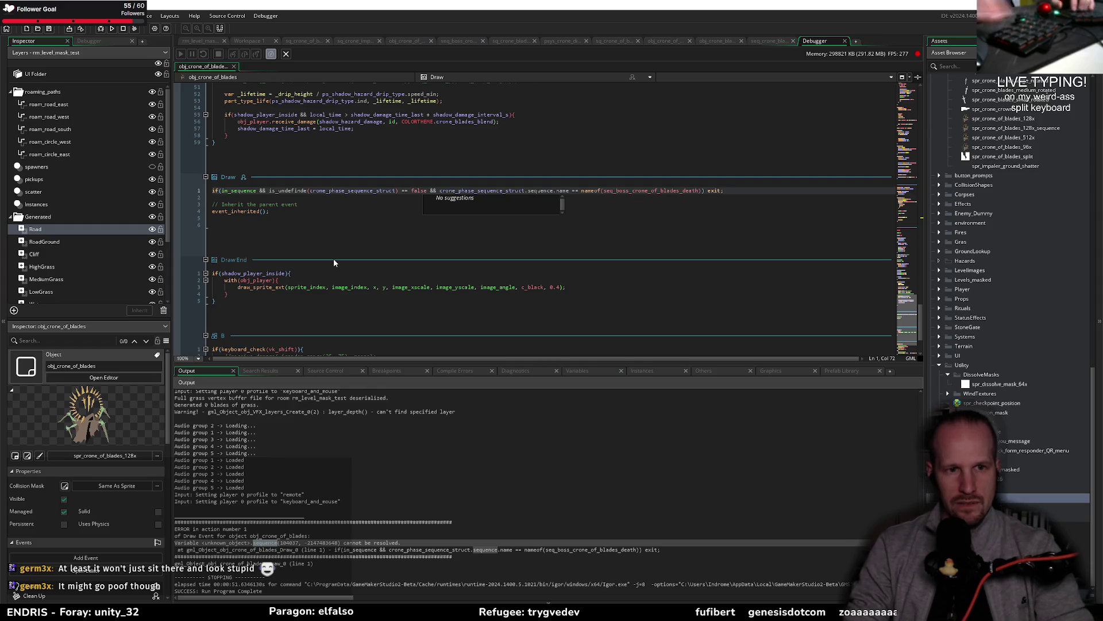
{"action": "left_click", "coordinate": [311, 192]}
{"action": "key", "text": "BackSpace"}
{"action": "key", "text": "BackSpace"}
{"action": "type", "text": "ed"}
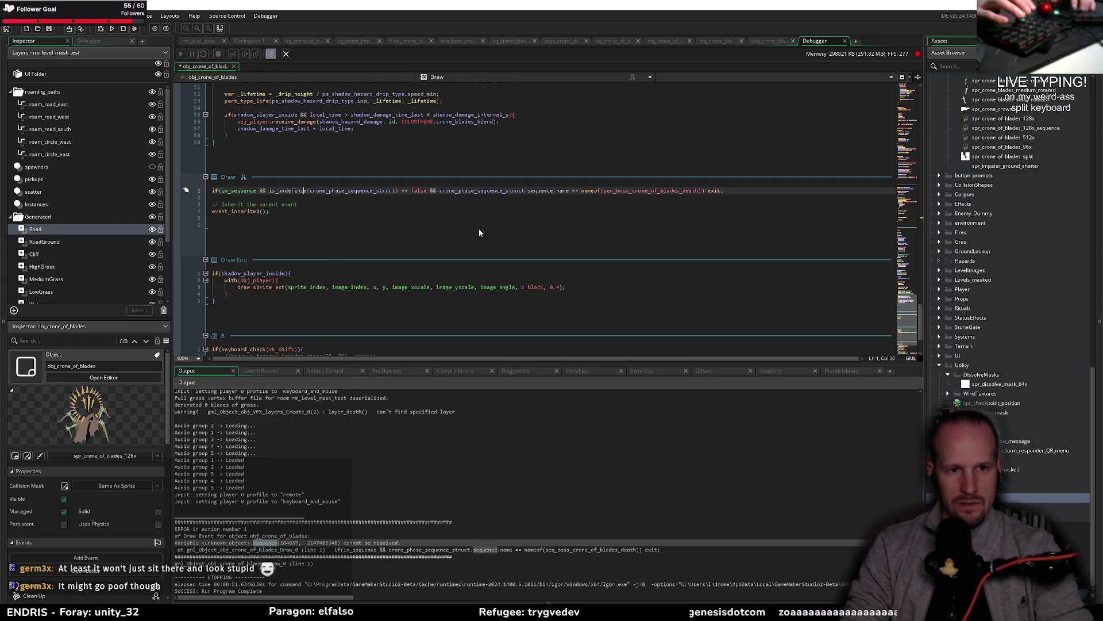
Save the edited Draw event and run the game again
{"action": "key", "text": "Right"}
{"action": "key", "text": "ctrl+s"}
{"action": "left_click", "coordinate": [105, 27]}
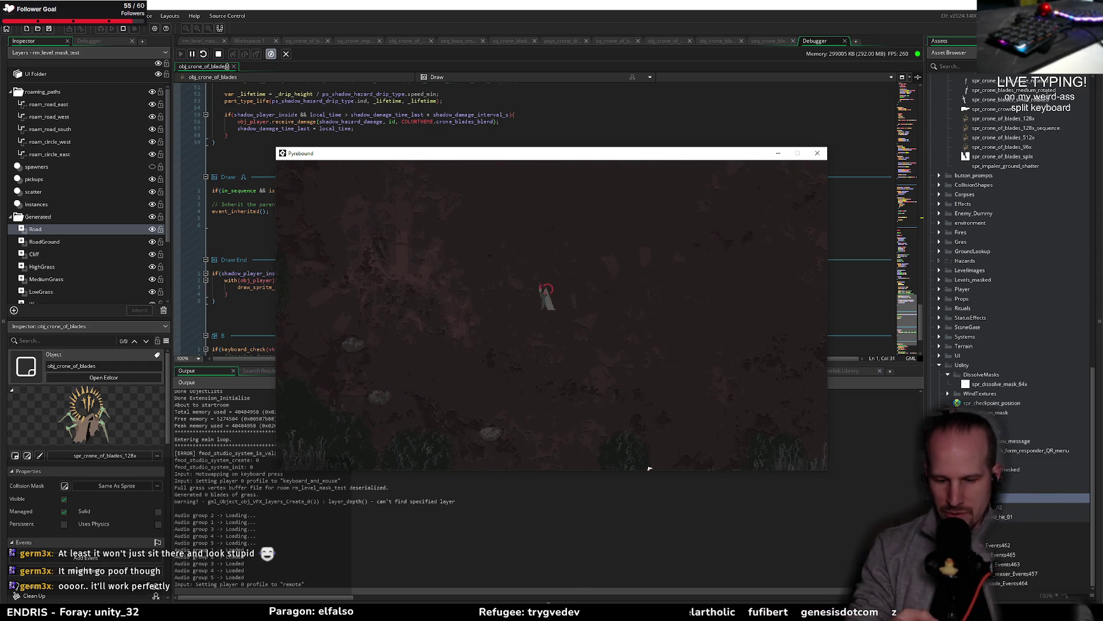
Walk the player into the Crone of Blades fight, then close the game window
{"action": "key", "text": "s"}
{"action": "key", "text": "a"}
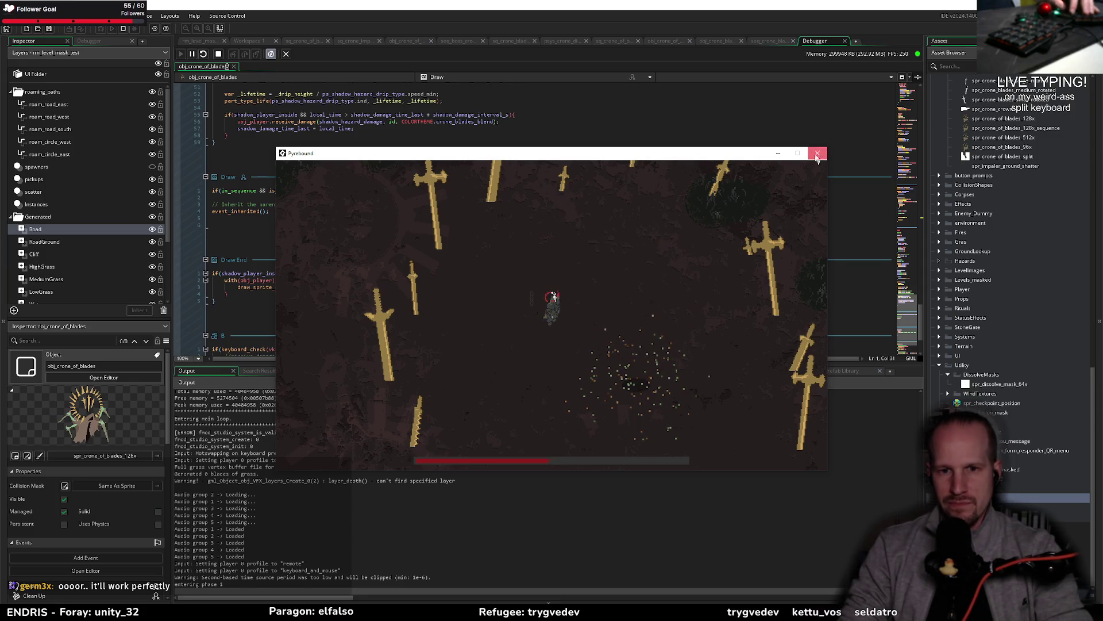
{"action": "left_click", "coordinate": [818, 152]}
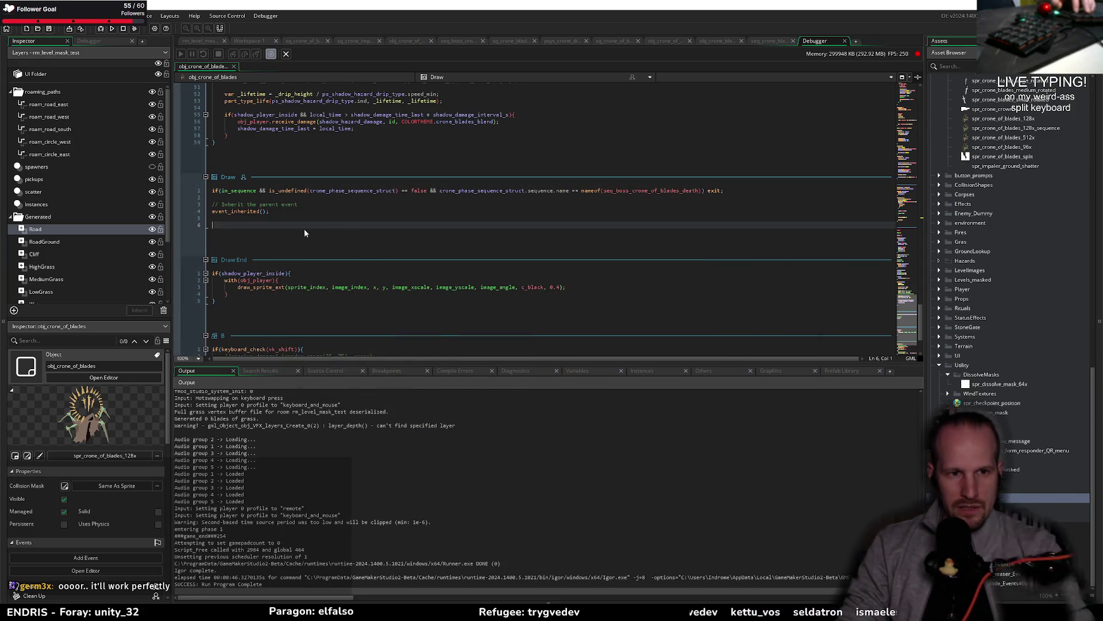
Delete the crone's event from its context menu, confirm with Yes, then restore it with Ctrl+Z
{"action": "scroll", "coordinate": [270, 280], "scroll_direction": "up", "scroll_amount": 5}
{"action": "scroll", "coordinate": [281, 272], "scroll_direction": "down", "scroll_amount": 5}
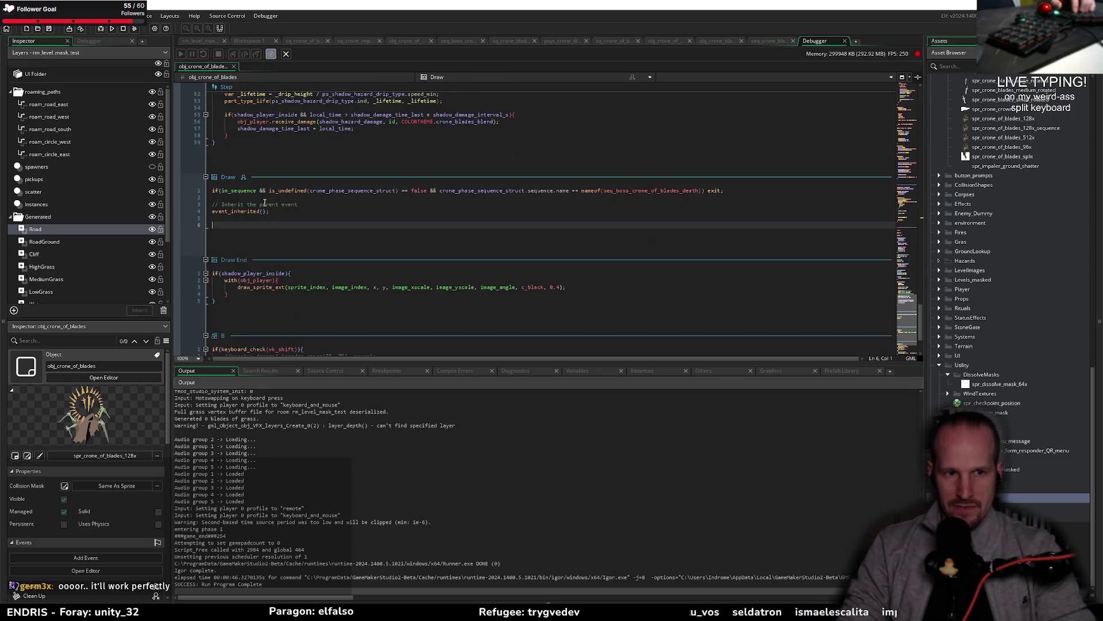
{"action": "right_click", "coordinate": [231, 177]}
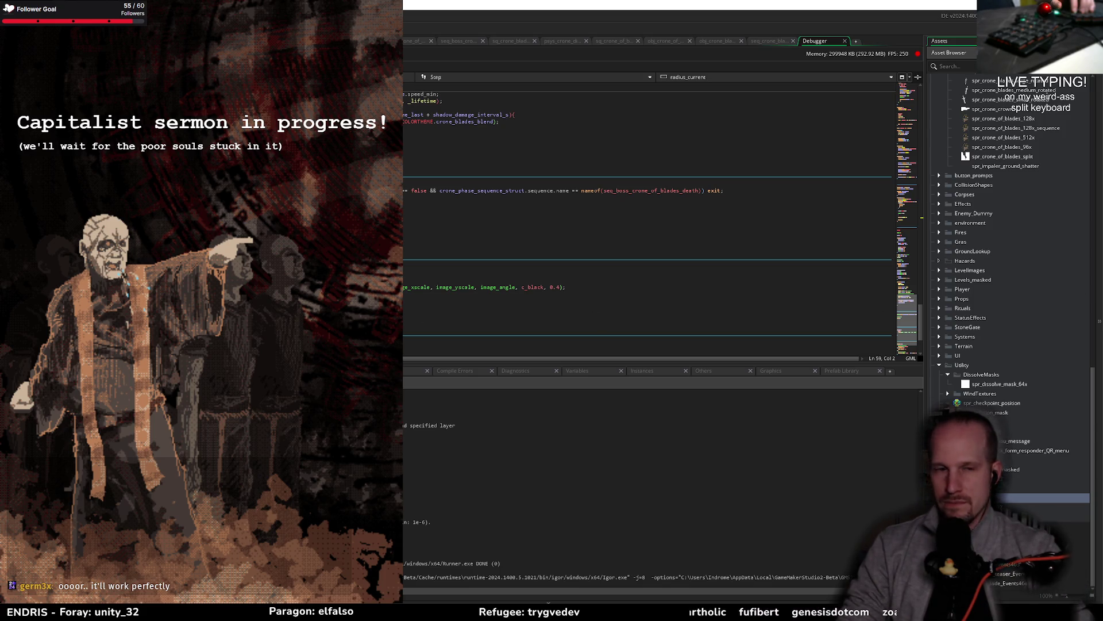
{"action": "key", "text": "Delete"}
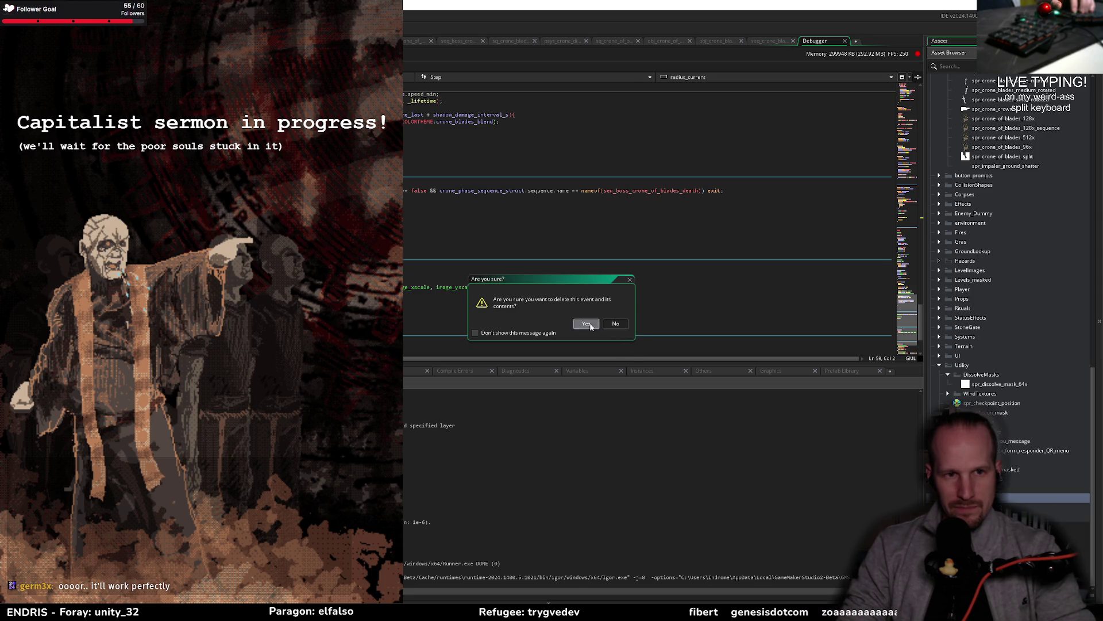
{"action": "left_click", "coordinate": [587, 324]}
{"action": "key", "text": "ctrl+z"}
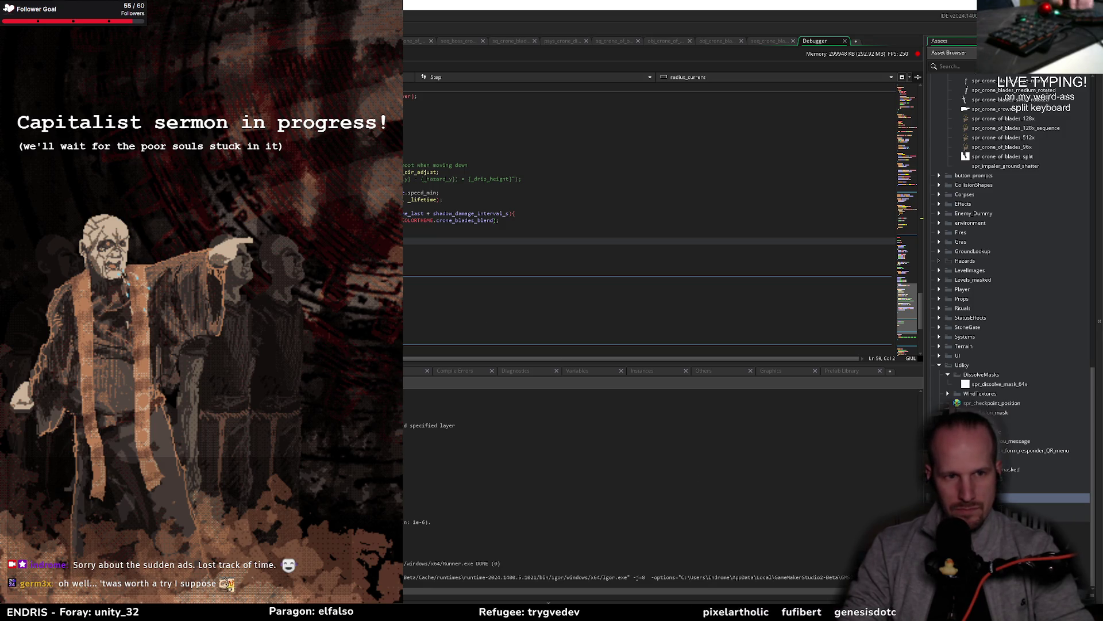
{"action": "scroll", "coordinate": [403, 268], "scroll_direction": "up", "scroll_amount": 10}
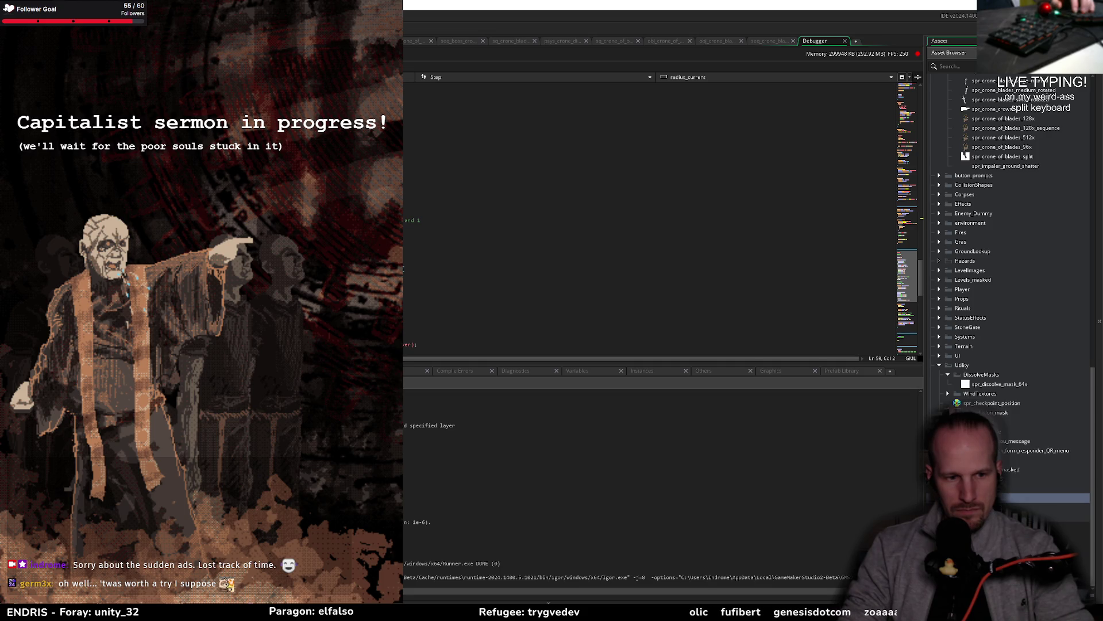
{"action": "key", "text": "alt+Tab"}
In a new tab, search Google for 'gamemaker sequence object not affected by clip mask'
{"action": "key", "text": "ctrl+t"}
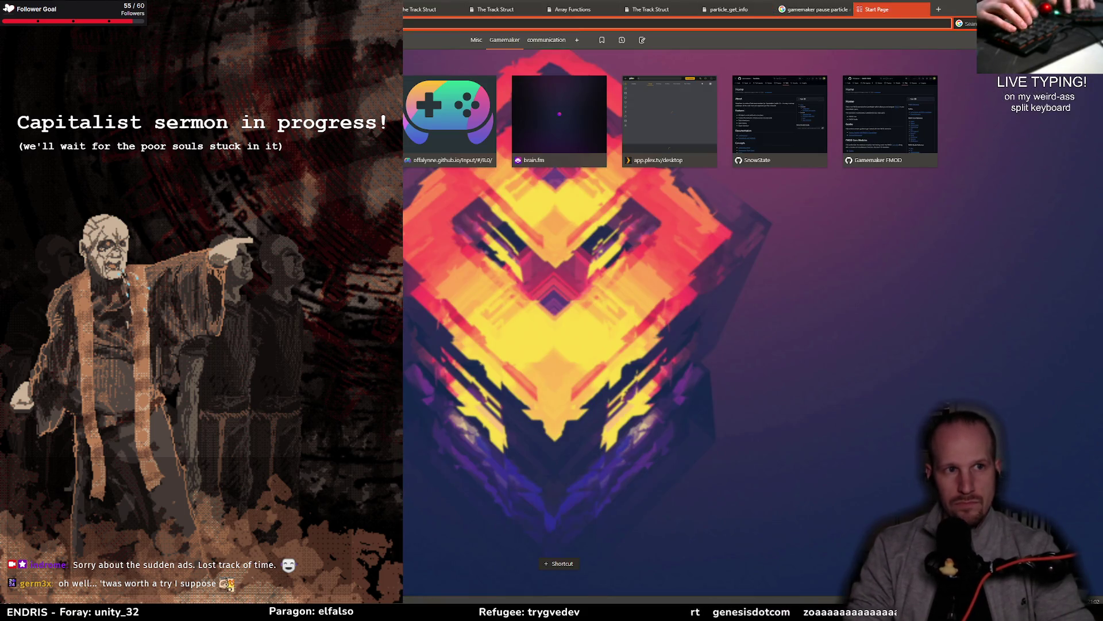
{"action": "type", "text": "sequence"}
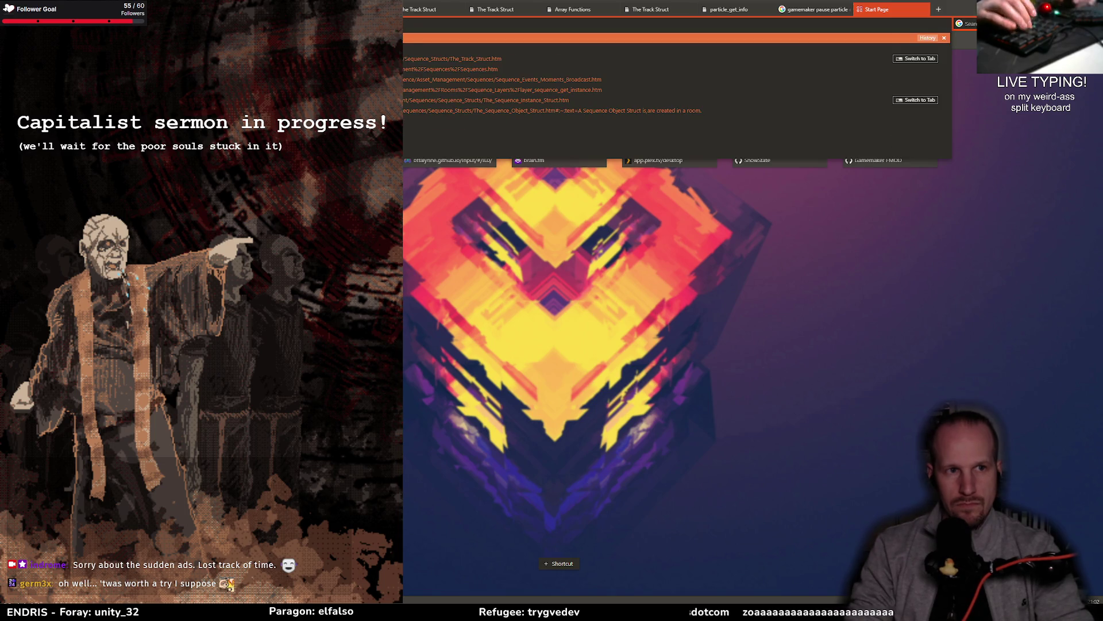
{"action": "key", "text": "Escape"}
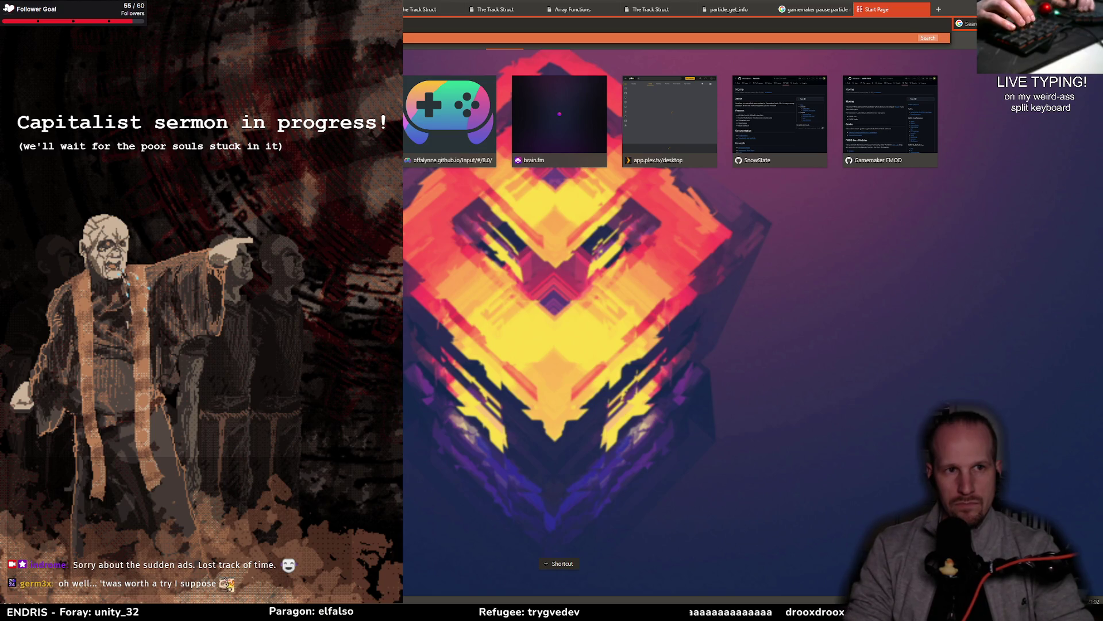
{"action": "key", "text": "Return"}
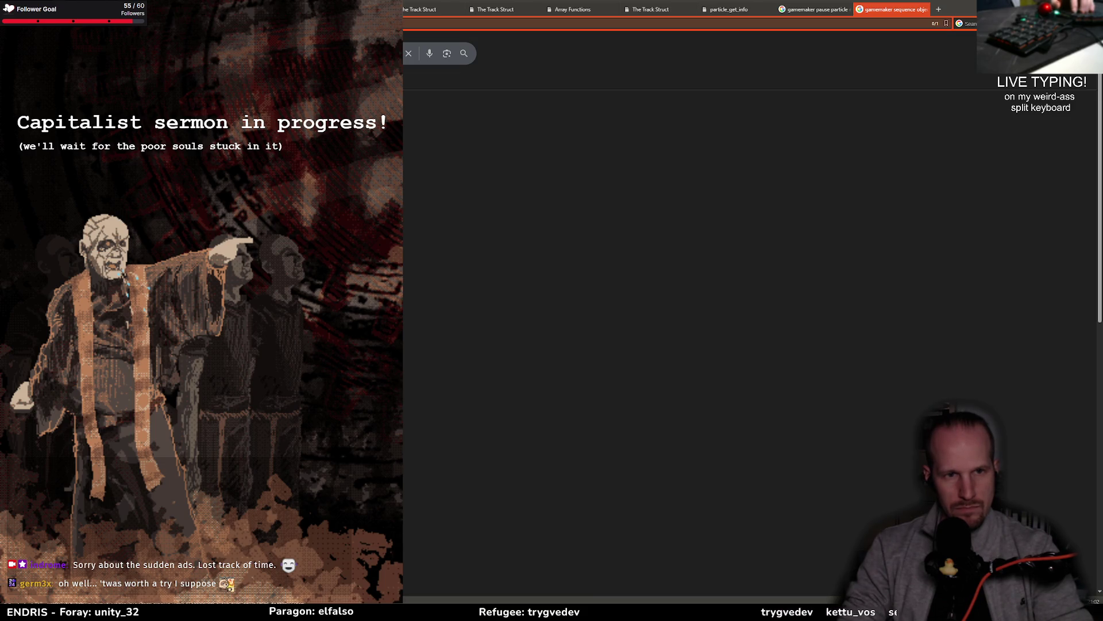
Read through the 'SOLVED - Clipping mask in…' forum thread, then go back
{"action": "left_click", "coordinate": [451, 168]}
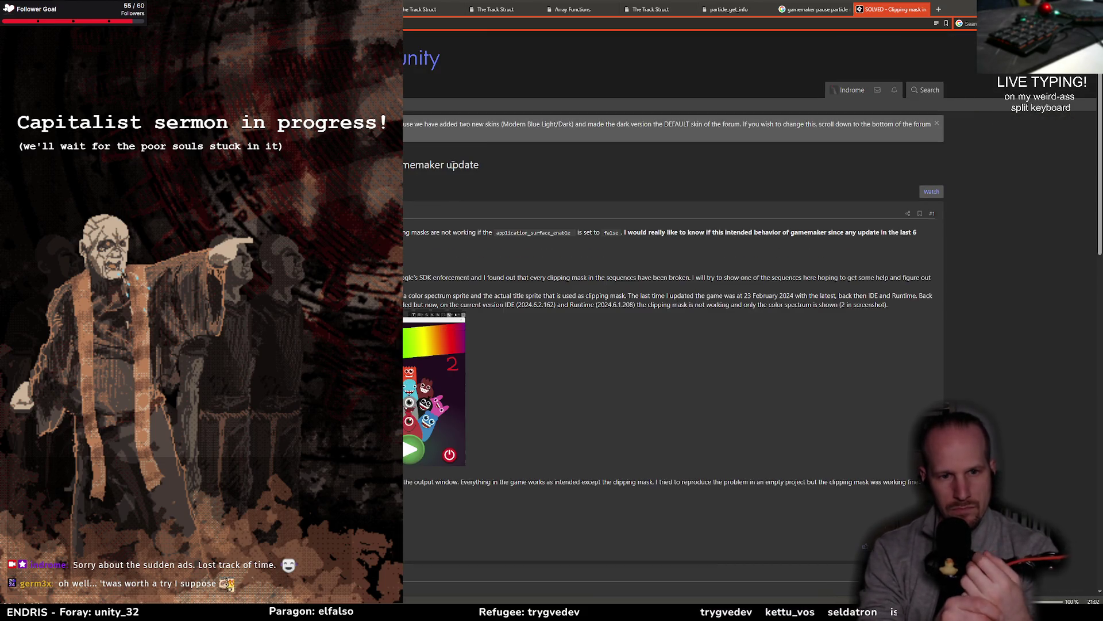
{"action": "scroll", "coordinate": [427, 376], "scroll_direction": "down", "scroll_amount": 3}
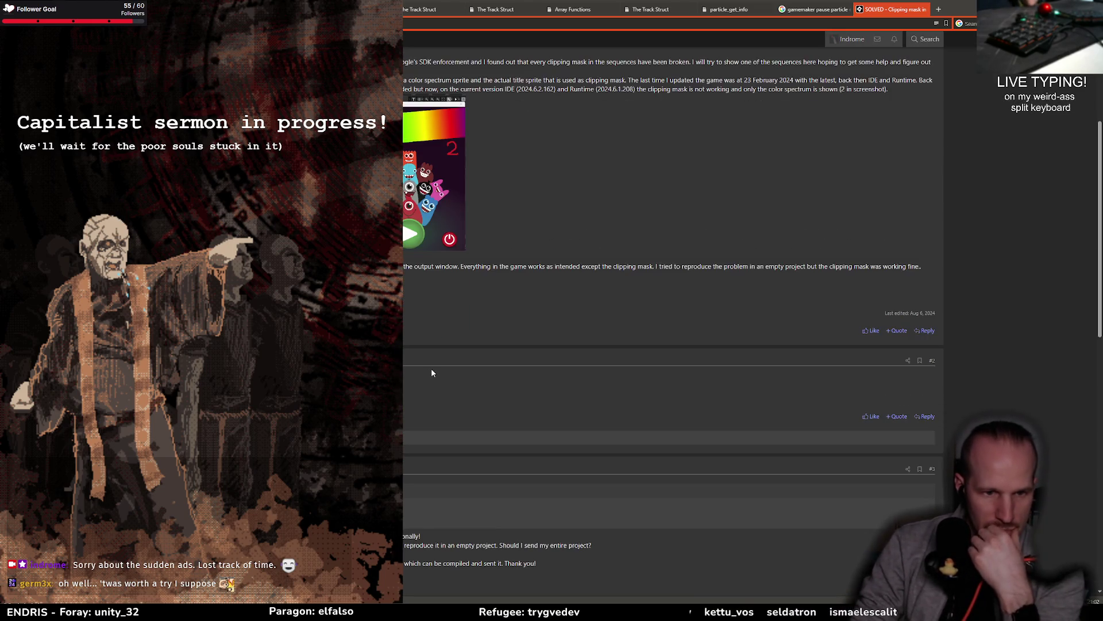
{"action": "scroll", "coordinate": [431, 371], "scroll_direction": "down", "scroll_amount": 3}
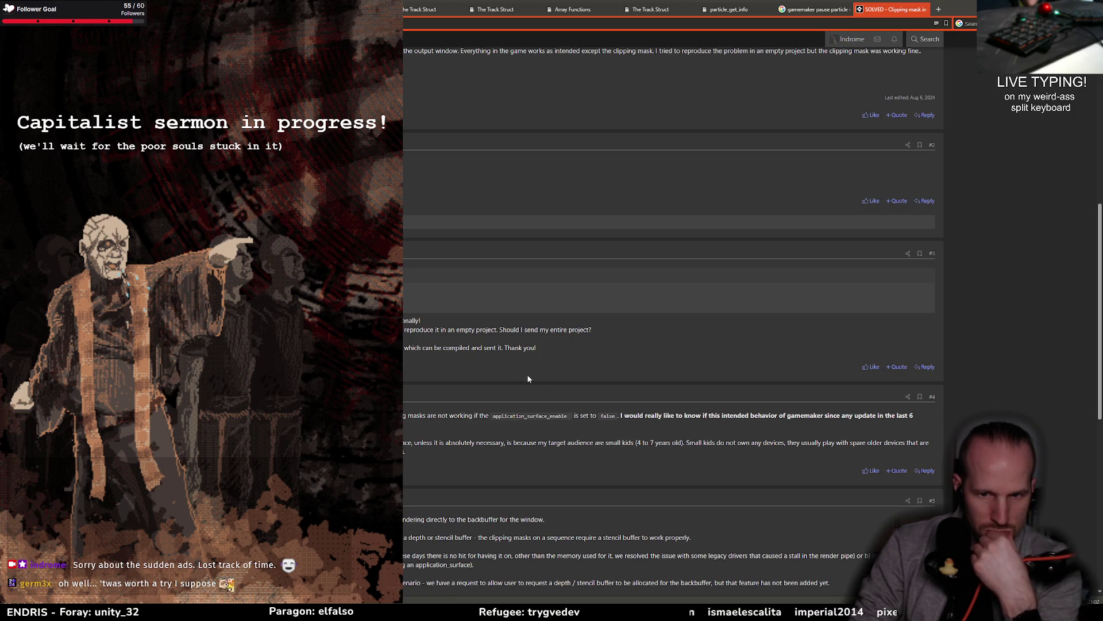
{"action": "scroll", "coordinate": [493, 380], "scroll_direction": "down", "scroll_amount": 3}
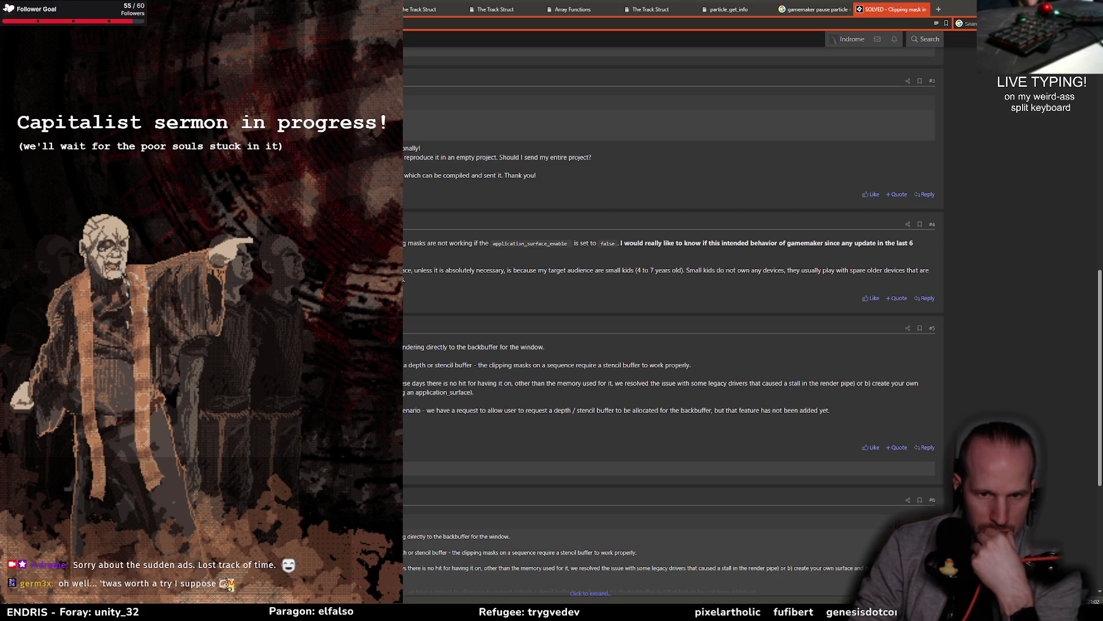
{"action": "scroll", "coordinate": [507, 435], "scroll_direction": "down", "scroll_amount": 3}
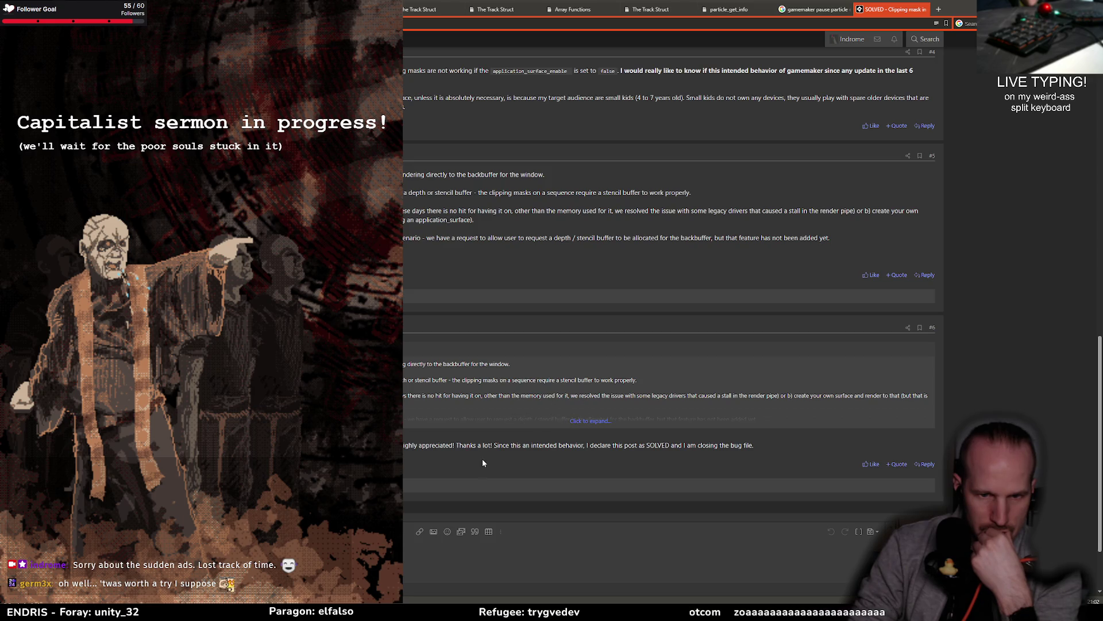
{"action": "key", "text": "Return"}
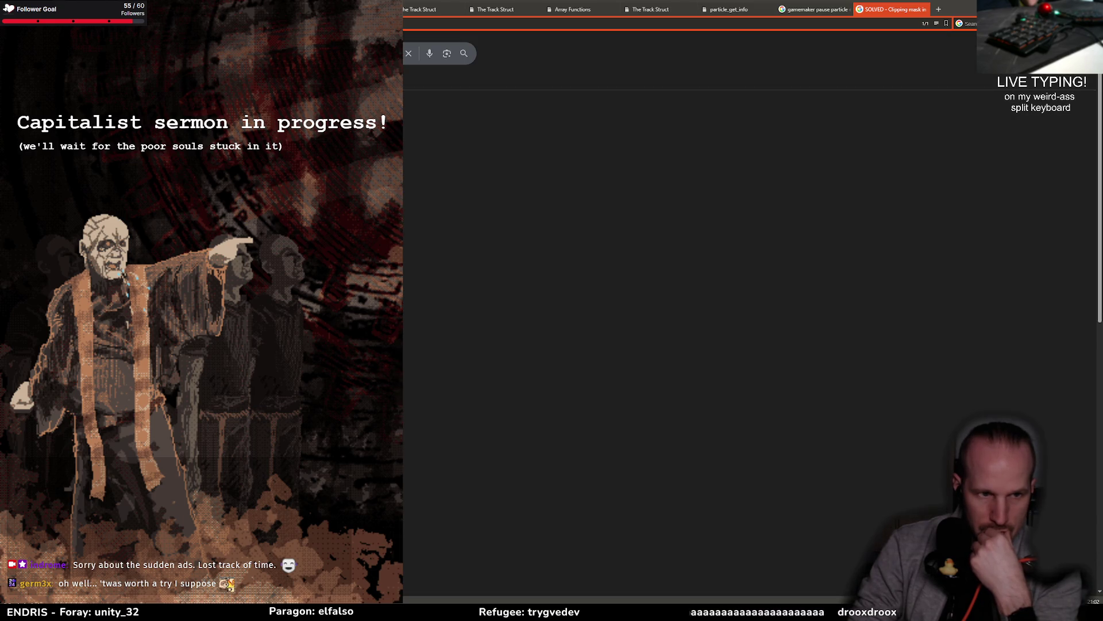
Skim the 'Collision mask not in the right place' thread and return to the results
{"action": "key", "text": "alt+Left"}
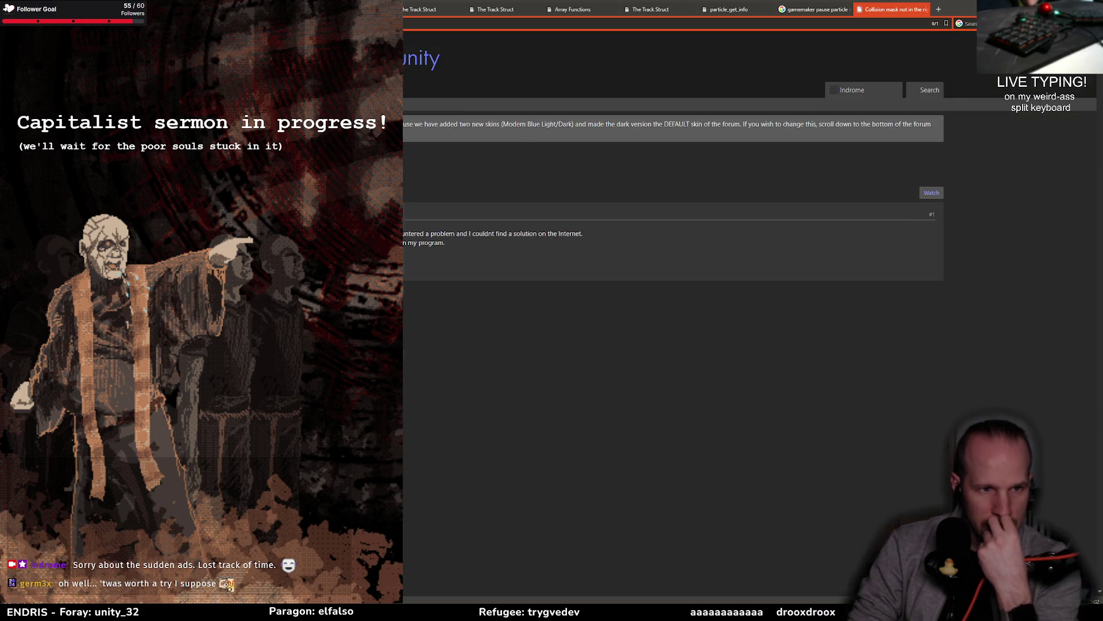
{"action": "scroll", "coordinate": [672, 356], "scroll_direction": "down", "scroll_amount": 3}
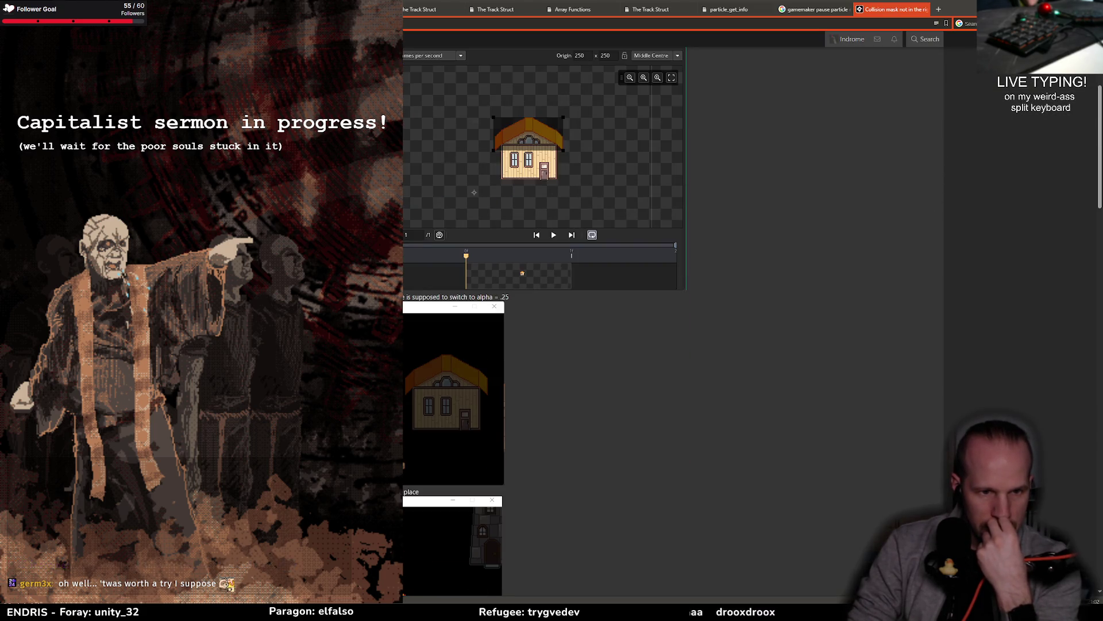
{"action": "scroll", "coordinate": [672, 321], "scroll_direction": "down", "scroll_amount": 3}
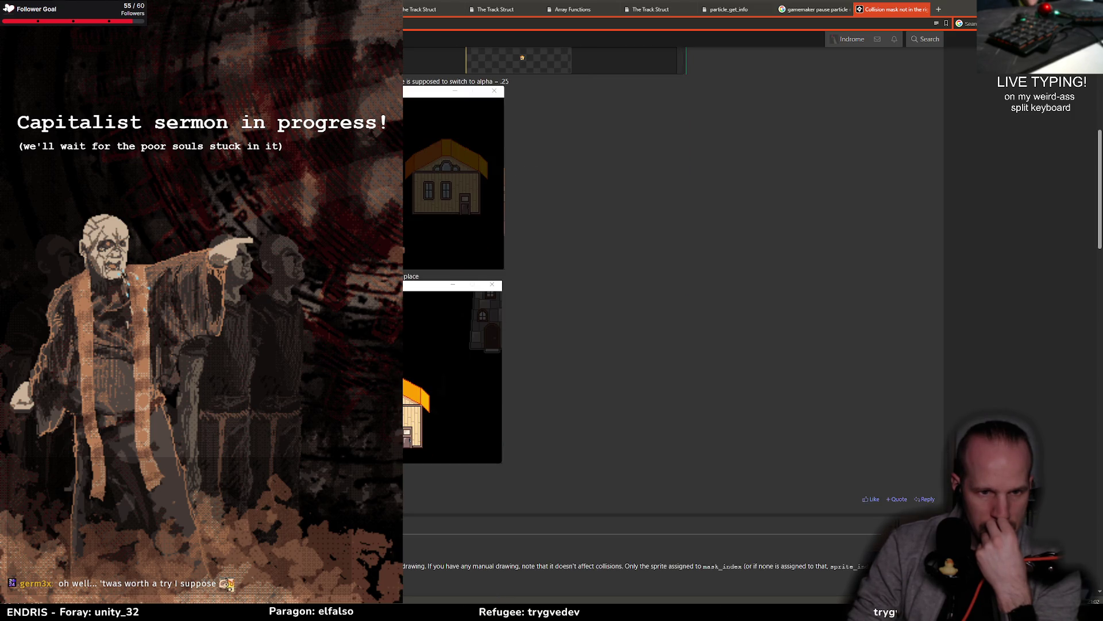
{"action": "scroll", "coordinate": [673, 322], "scroll_direction": "up", "scroll_amount": 4}
{"action": "key", "text": "alt+Left"}
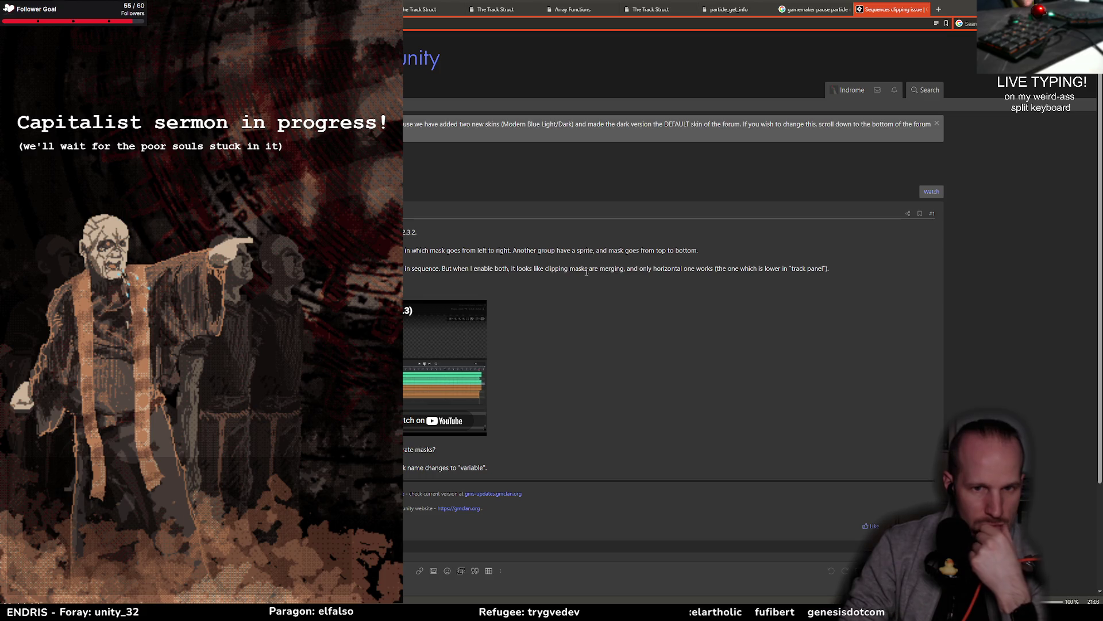
Return to the Google results, then switch to GameMaker's obj_crone_of_blades Step event code
{"action": "scroll", "coordinate": [616, 347], "scroll_direction": "down", "scroll_amount": 2}
{"action": "key", "text": "alt+Left"}
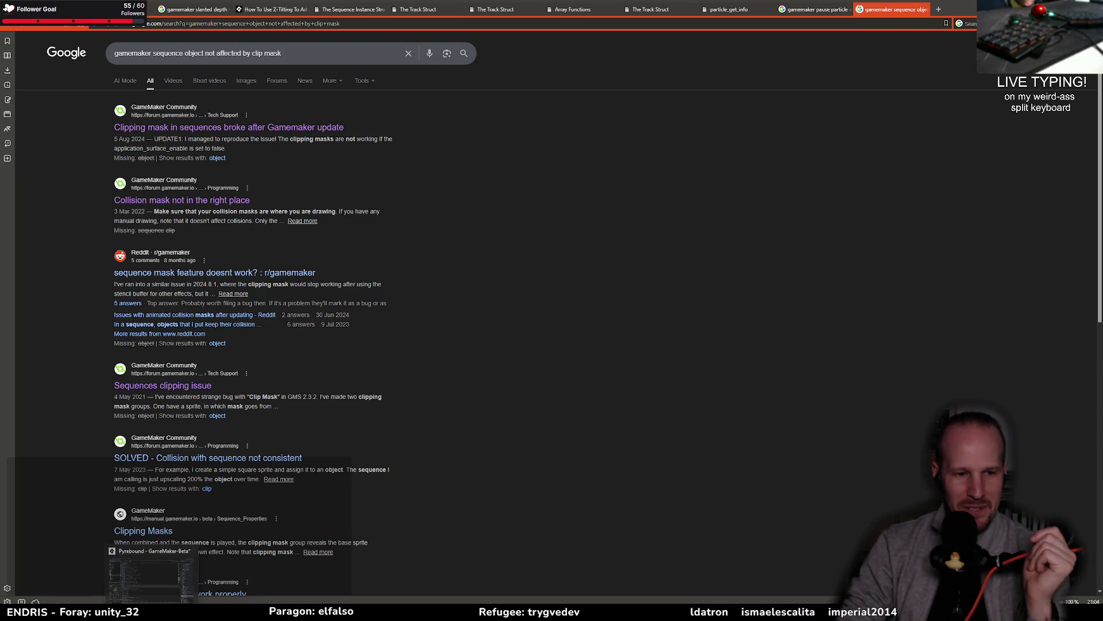
{"action": "key", "text": "alt+Tab"}
{"action": "left_click", "coordinate": [320, 310]}
{"action": "left_click", "coordinate": [321, 294]}
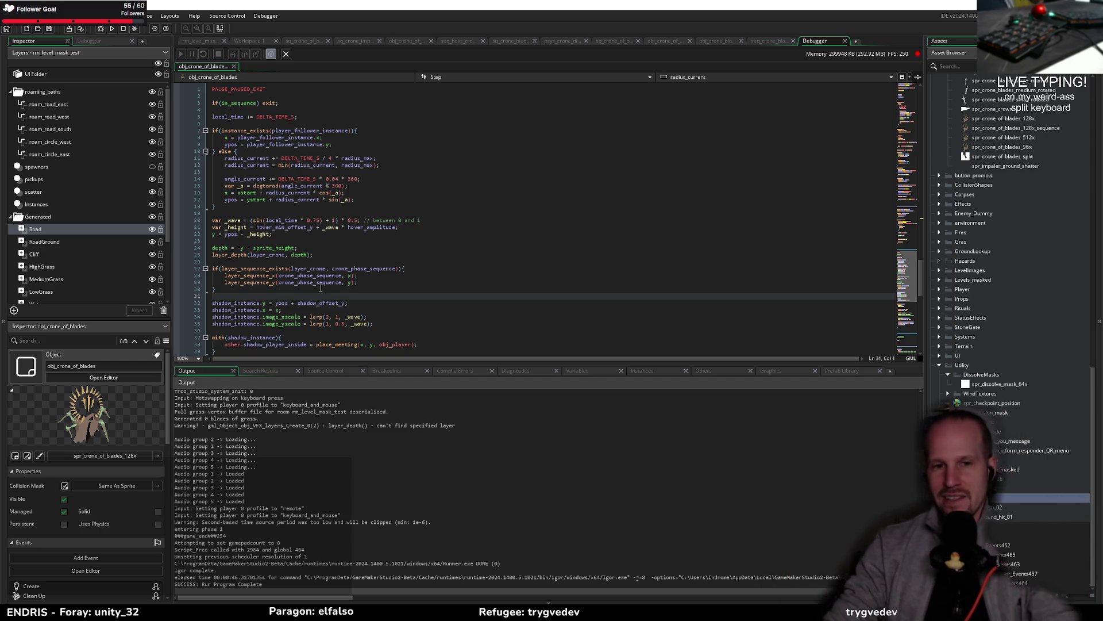
Review the Step event lines that move crone_phase_sequence with the boss, scrolling up to the Create event
{"action": "left_click", "coordinate": [421, 263]}
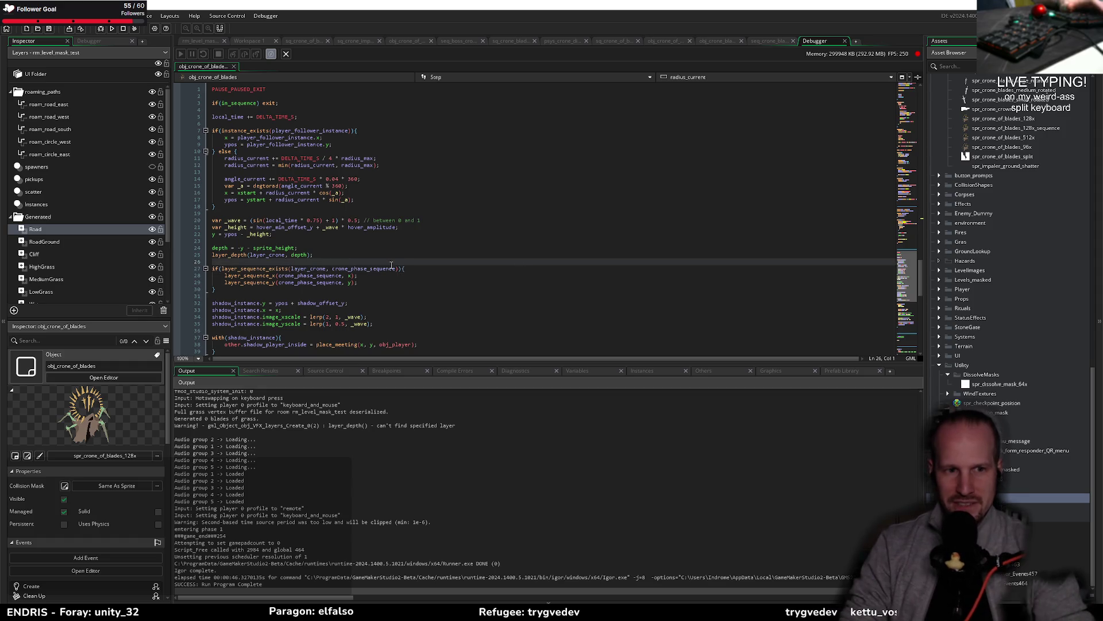
{"action": "left_click", "coordinate": [373, 296]}
{"action": "left_click", "coordinate": [359, 307]}
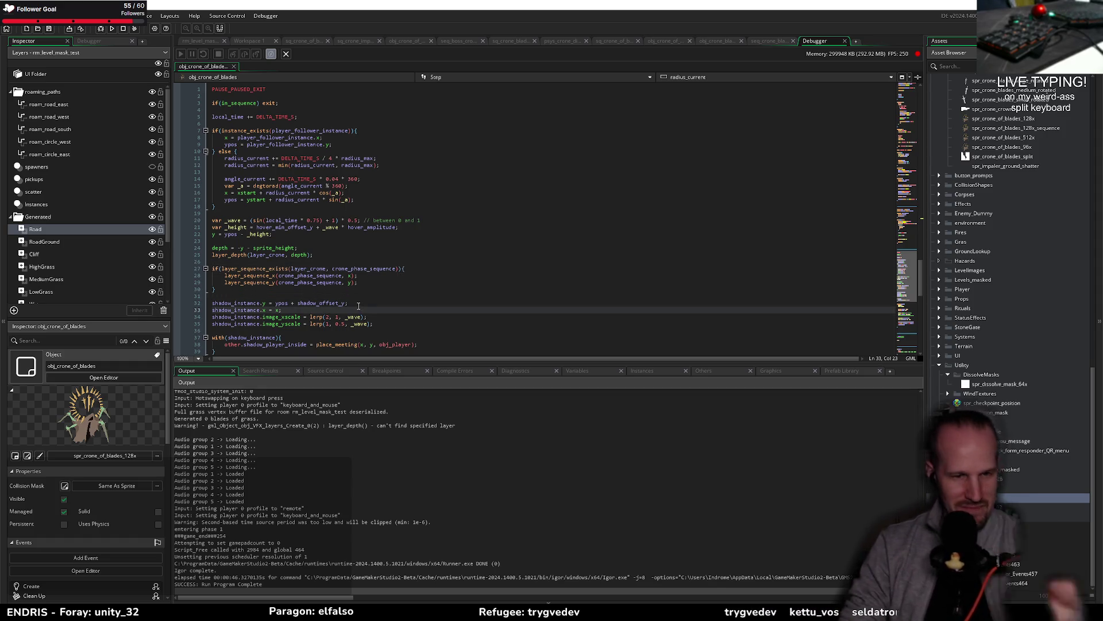
{"action": "key", "text": "Down"}
{"action": "key", "text": "Down"}
{"action": "key", "text": "Down"}
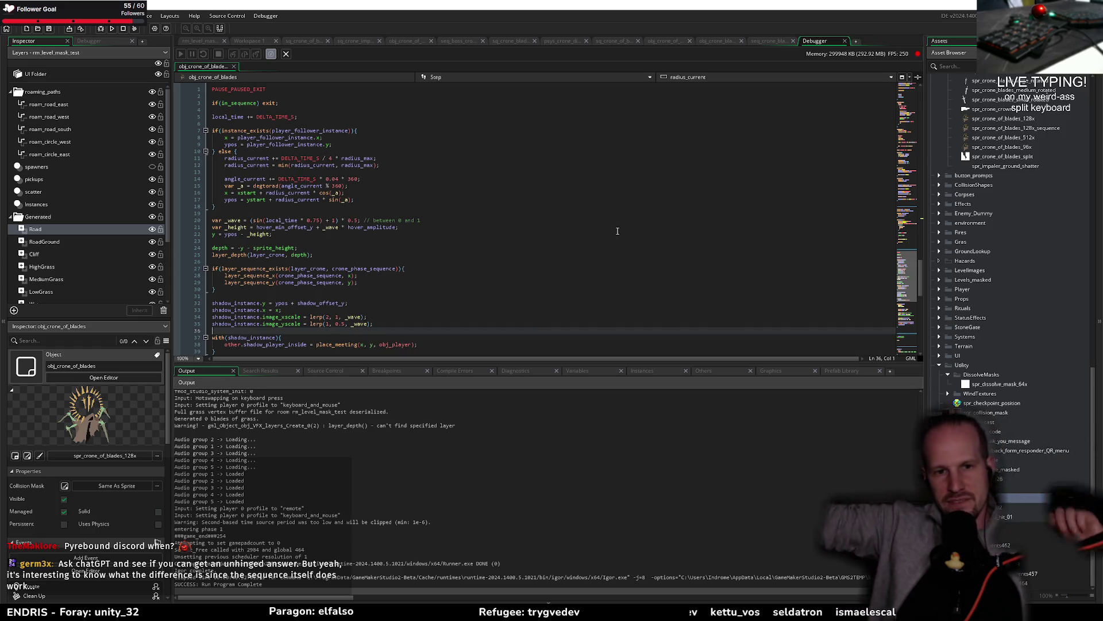
{"action": "left_click", "coordinate": [370, 290]}
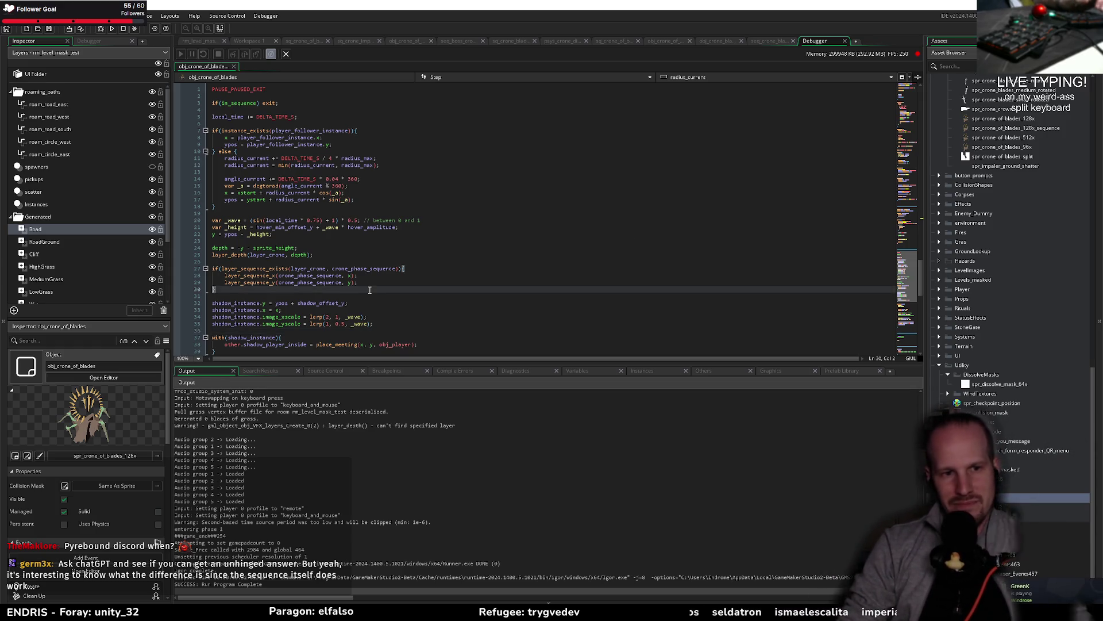
{"action": "left_click", "coordinate": [350, 295]}
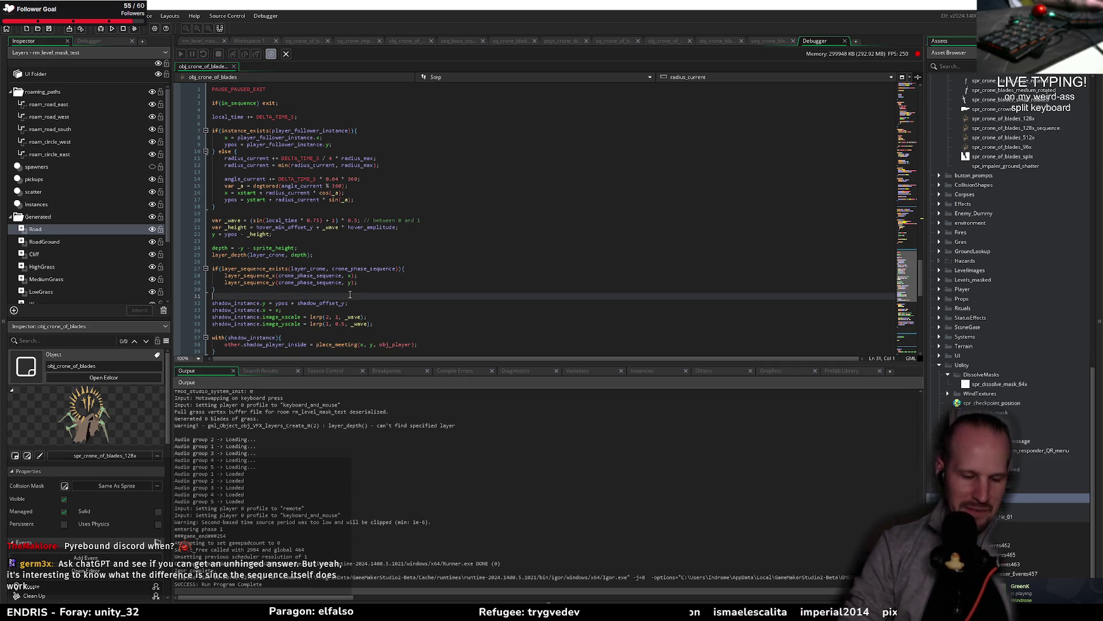
{"action": "left_click", "coordinate": [397, 283]}
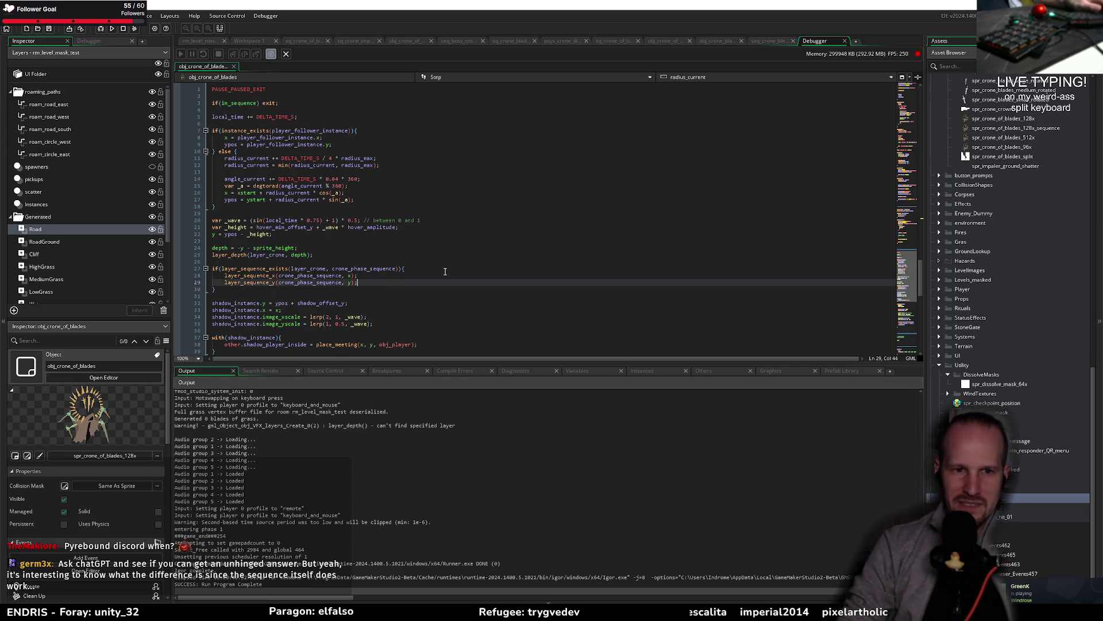
{"action": "scroll", "coordinate": [445, 270], "scroll_direction": "up", "scroll_amount": 10}
{"action": "scroll", "coordinate": [445, 270], "scroll_direction": "up", "scroll_amount": 10}
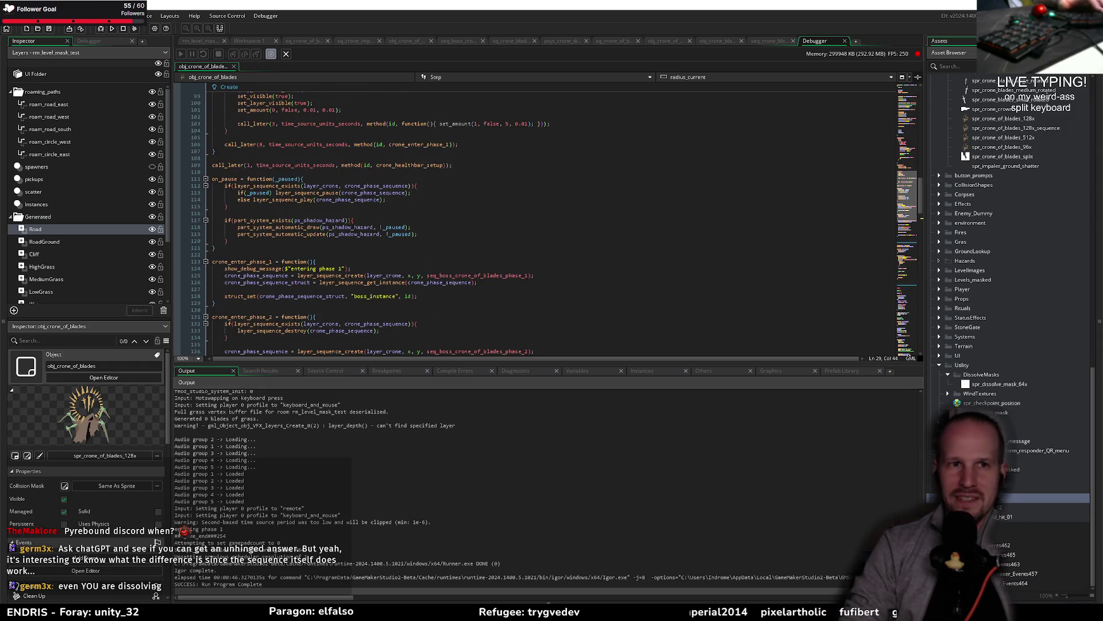
Exit GameMaker, choosing to save the project's changes
{"action": "key", "text": "alt+F4"}
{"action": "left_click", "coordinate": [573, 326]}
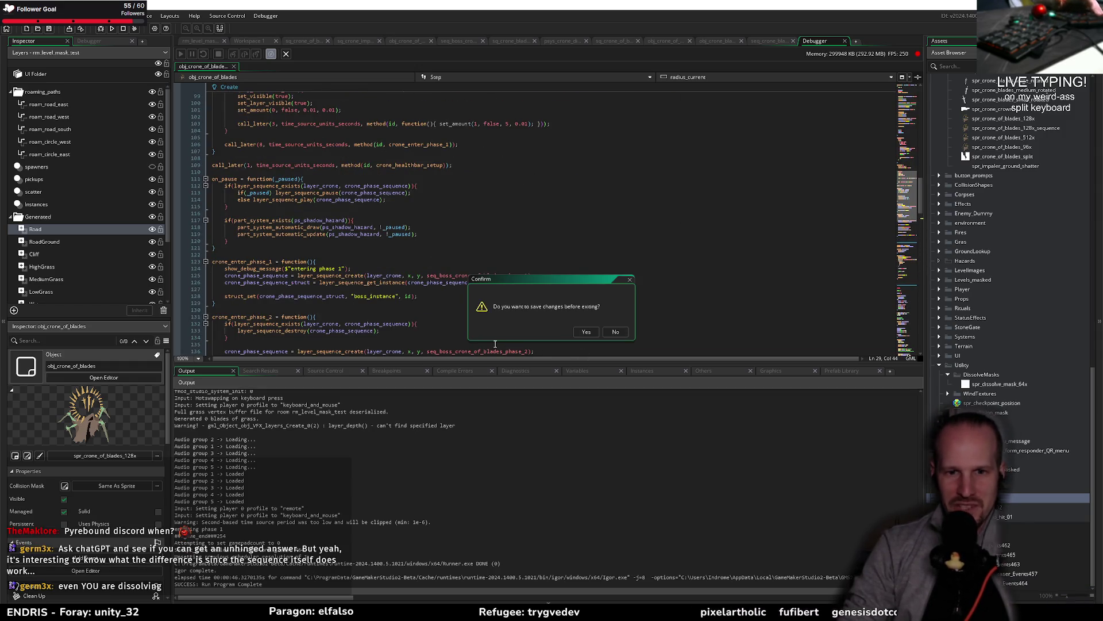
{"action": "left_click", "coordinate": [587, 333]}
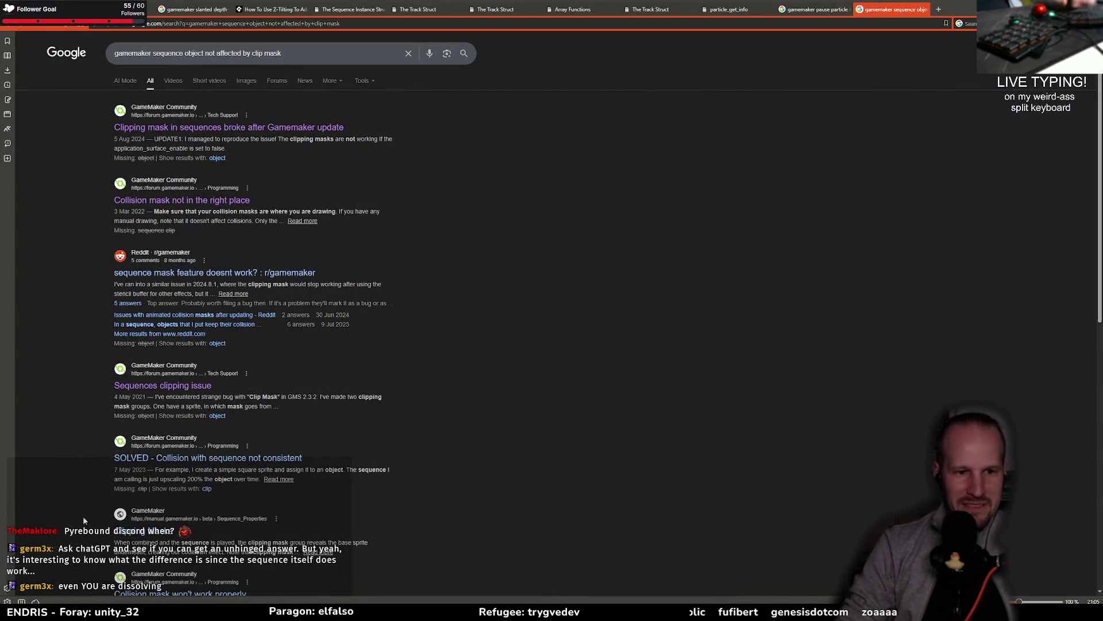
Bring up the Start menu, then show the Alt+Tab switcher of all open windows
{"action": "key", "text": "super"}
{"action": "left_click", "coordinate": [167, 436]}
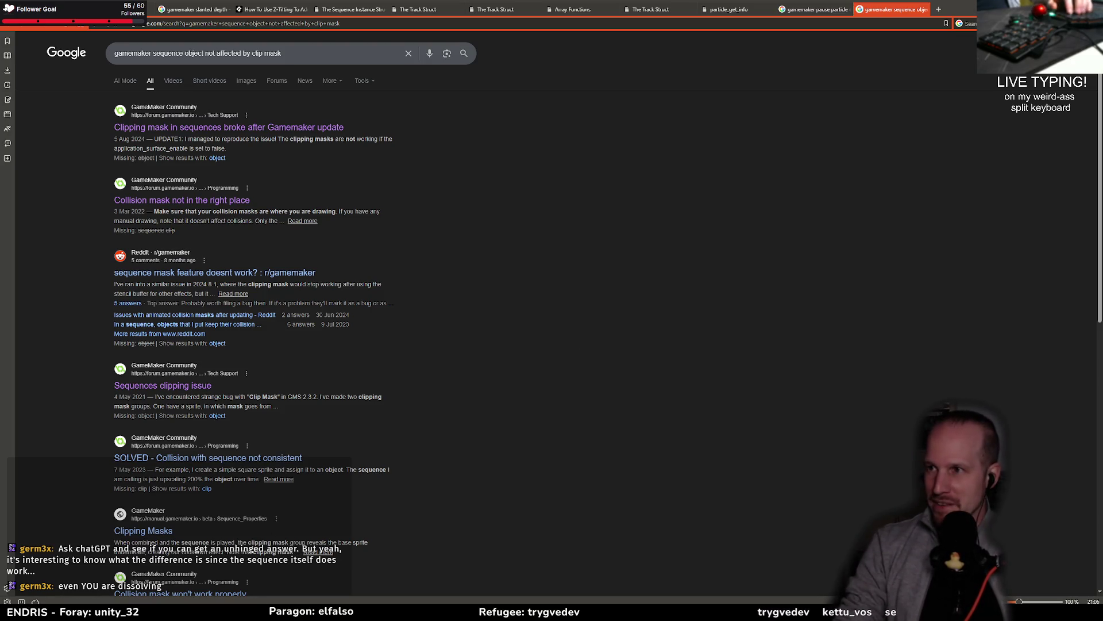
{"action": "key", "text": "alt+Tab"}
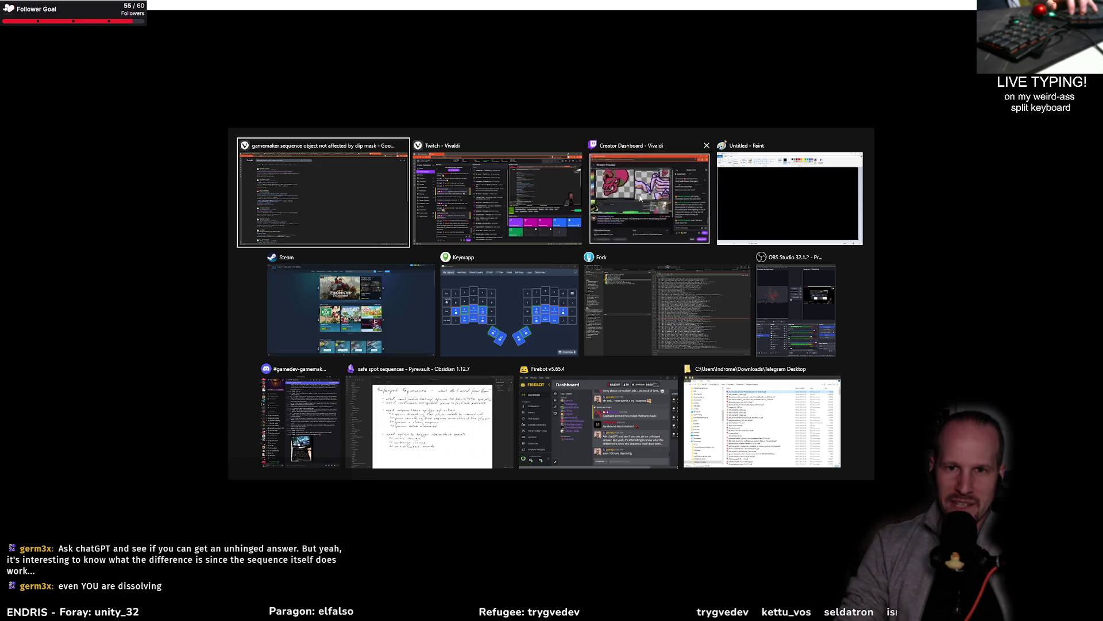